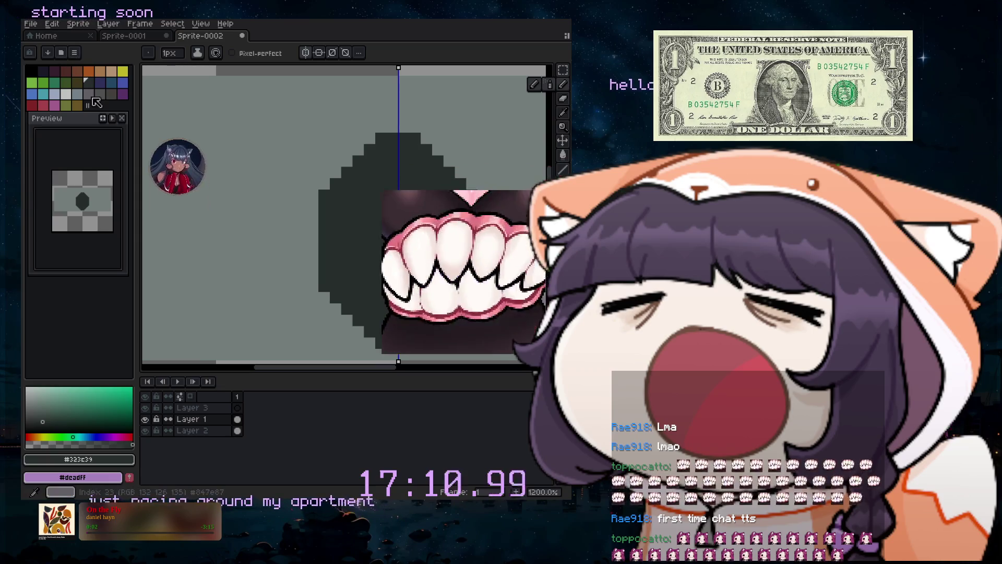
Sample the oval's dark colour #323c39 from the canvas.
alt+click(375, 297)
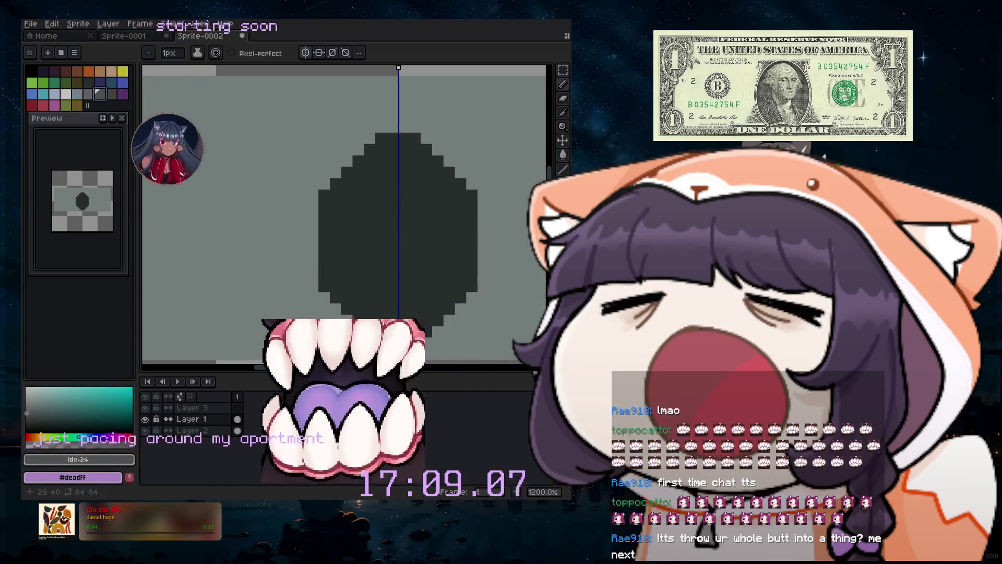
key(i)
click(527, 116)
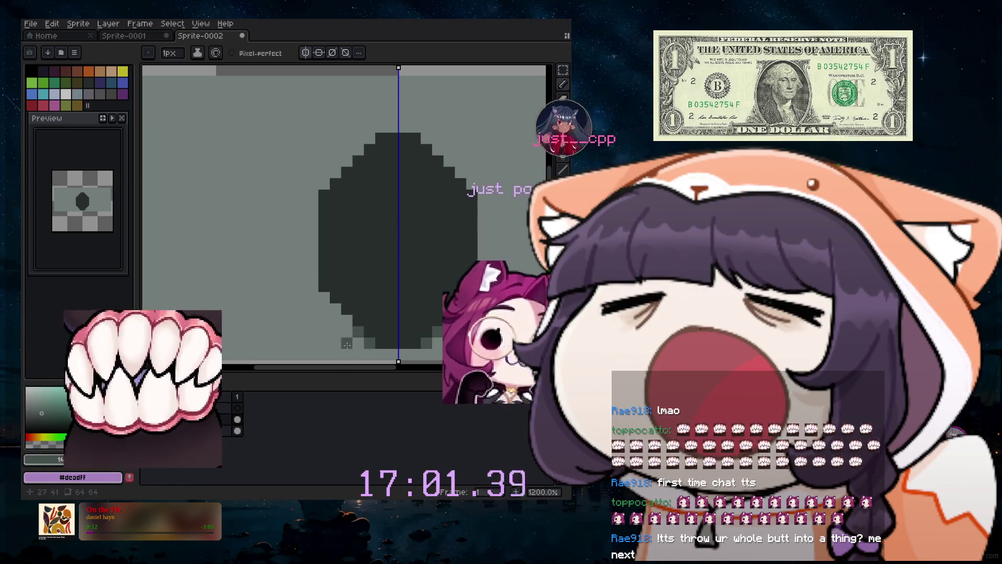
Draw a small dark arch on top of the oval and zoom out.
mouse_move(323, 300)
mouse_down()
mouse_move(315, 194)
mouse_move(340, 119)
mouse_up()
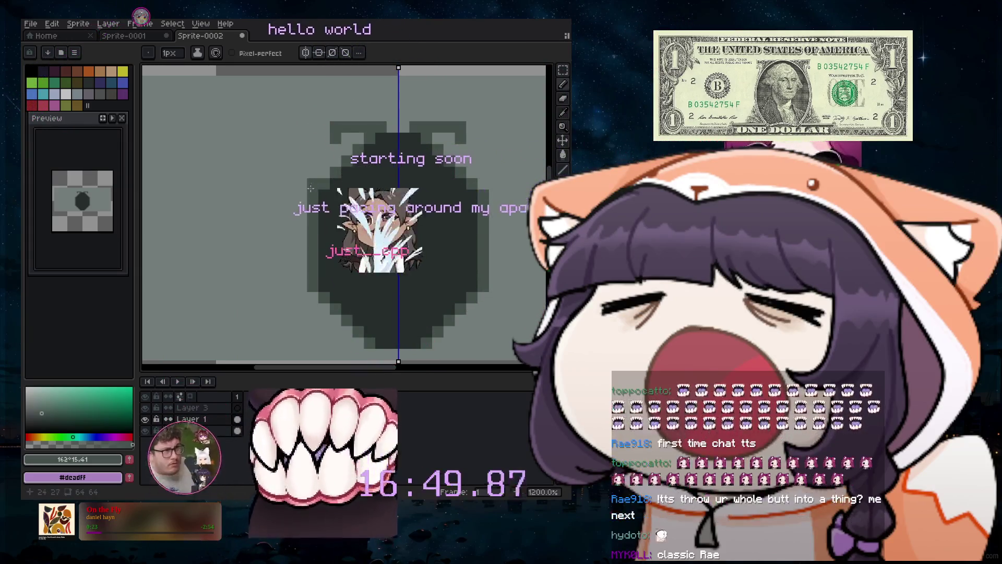
scroll(389, 156, down, 2)
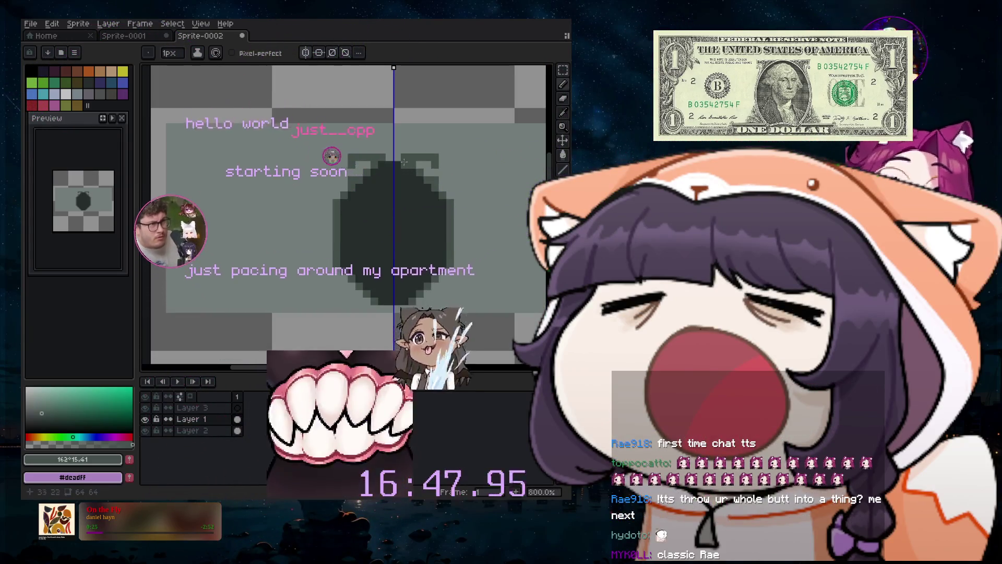
scroll(339, 303, up, 2)
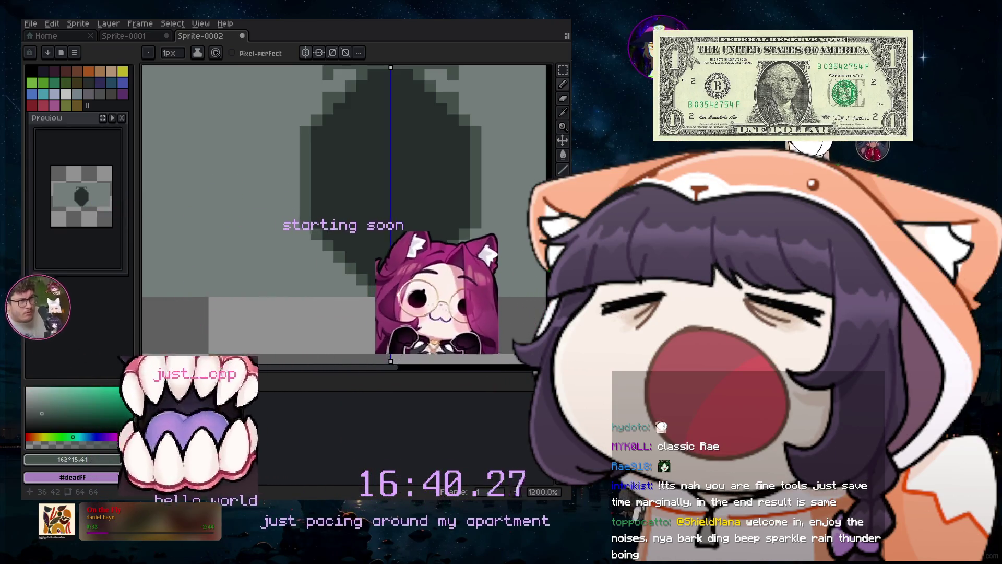
scroll(476, 153, down, 5)
scroll(476, 153, up, 2)
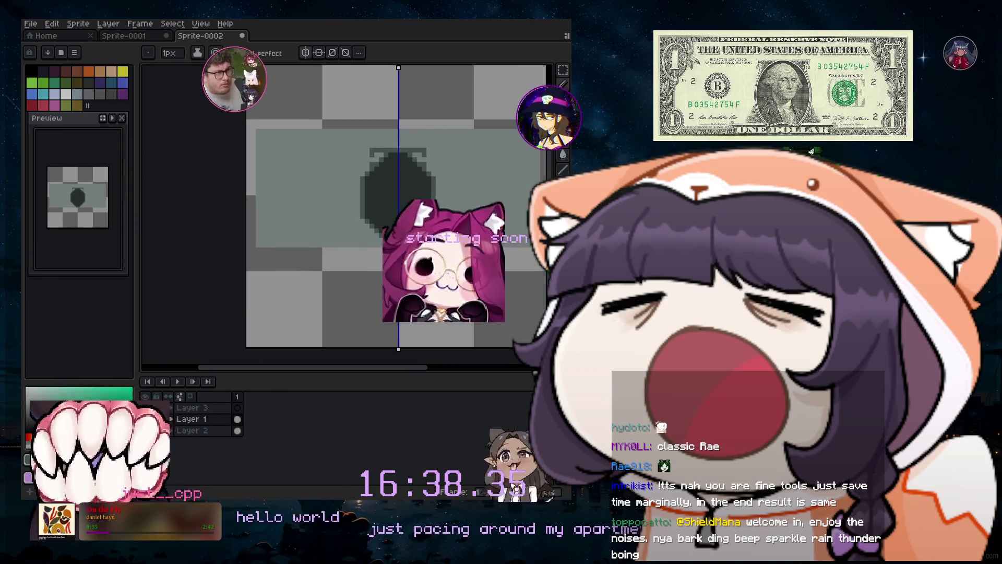
click(563, 113)
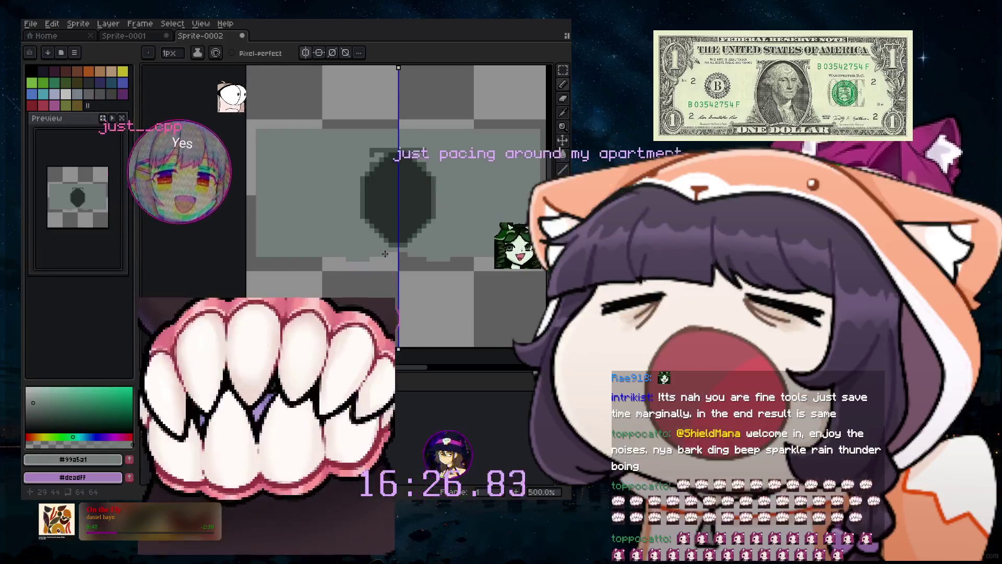
Choose dark olive green #596a48 from a green palette swatch and the colour picker.
key(v)
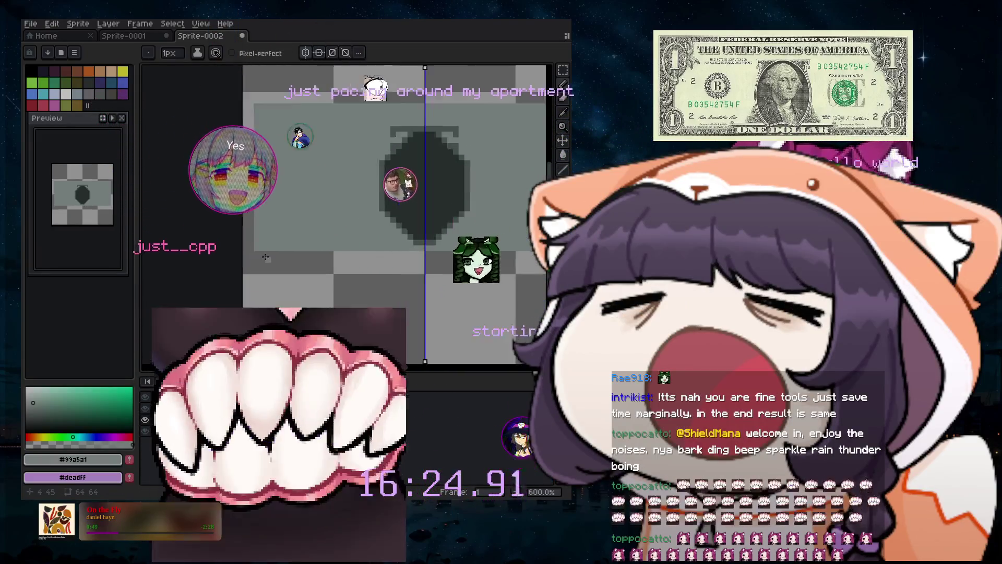
scroll(257, 252, up, 4)
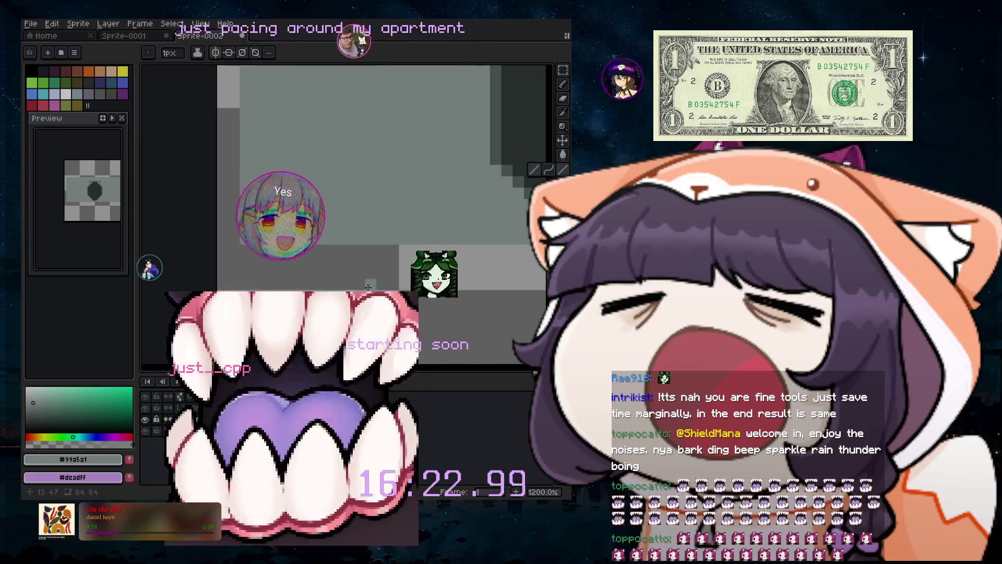
scroll(374, 287, down, 3)
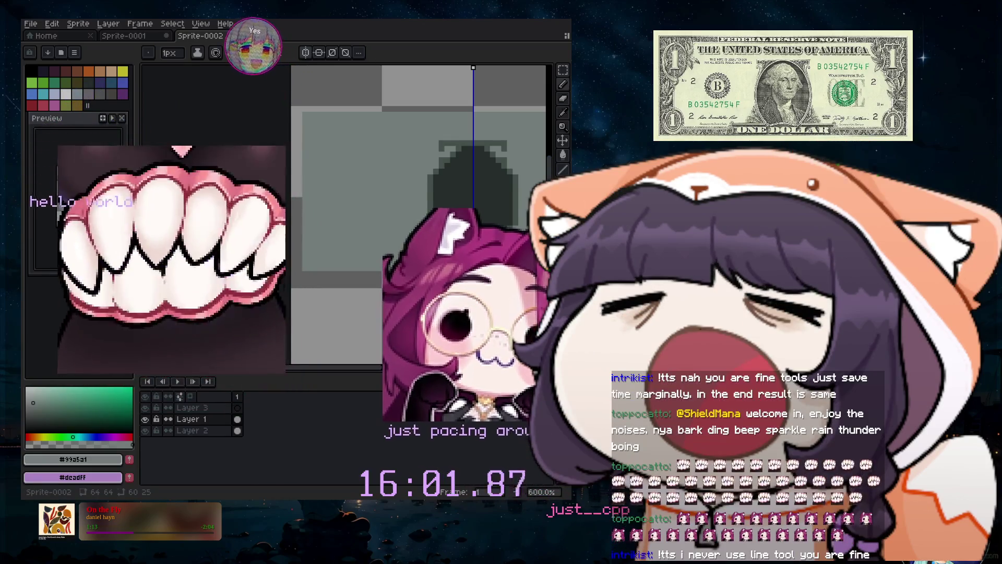
drag(366, 366, 440, 371)
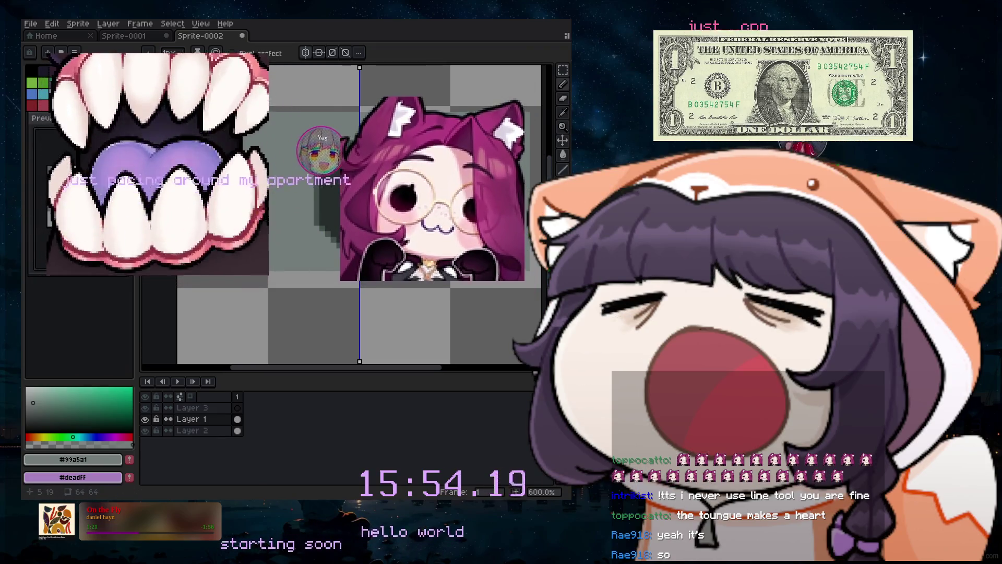
click(54, 82)
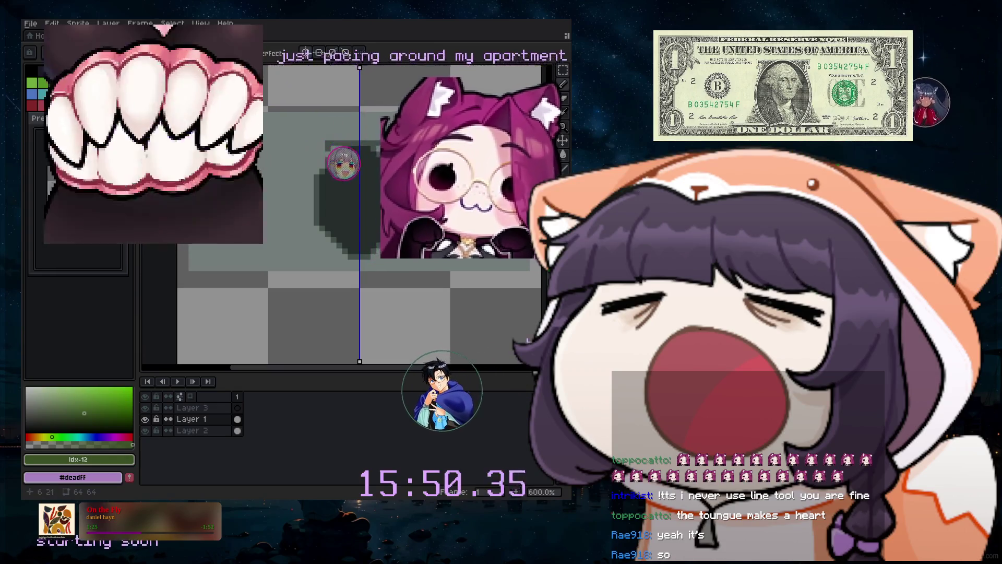
click(60, 414)
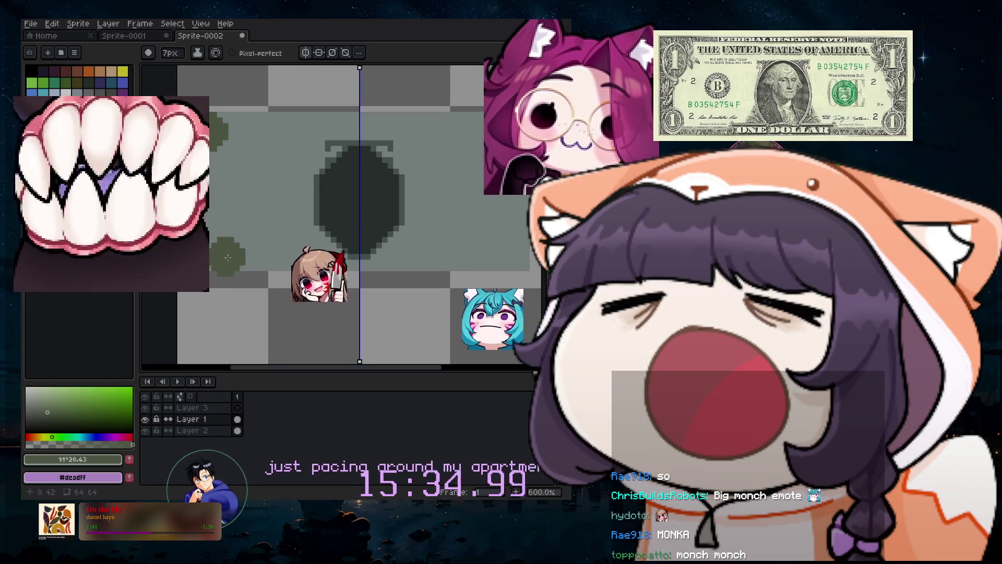
Shrink the brush to 1 pixel and draw curved olive border lines around the rectangle.
key(minus)
key(minus)
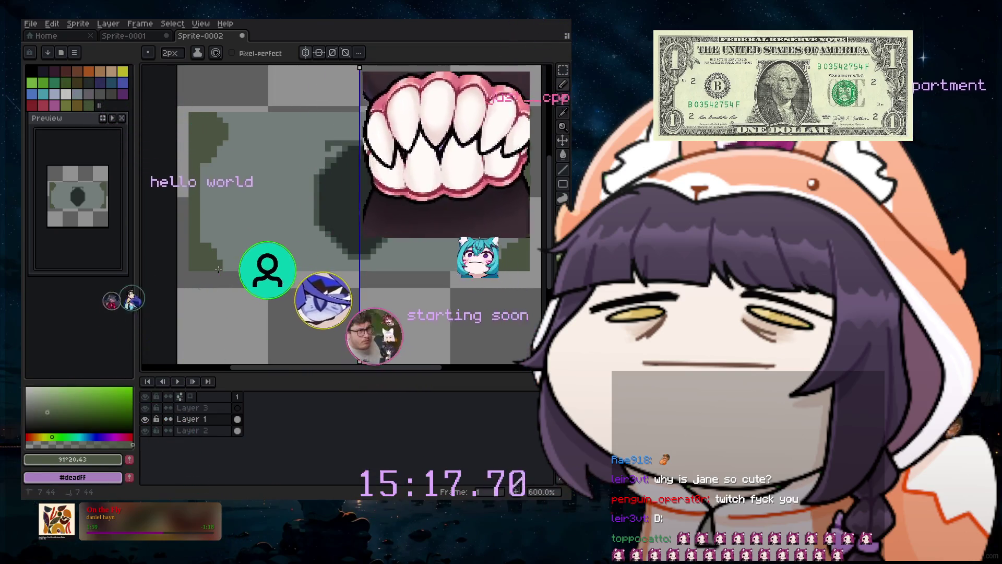
key(minus)
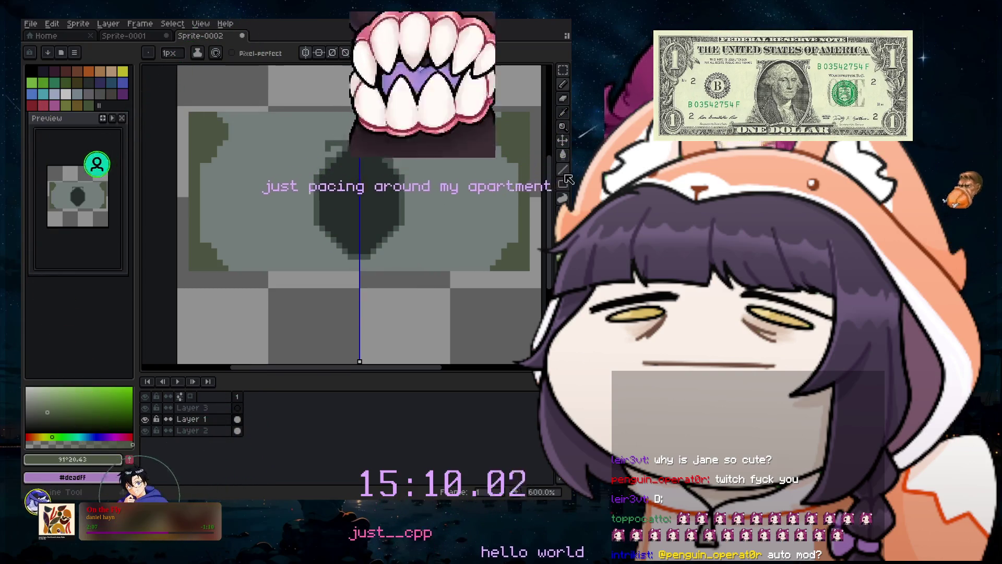
key(shift+l)
drag(355, 271, 230, 266)
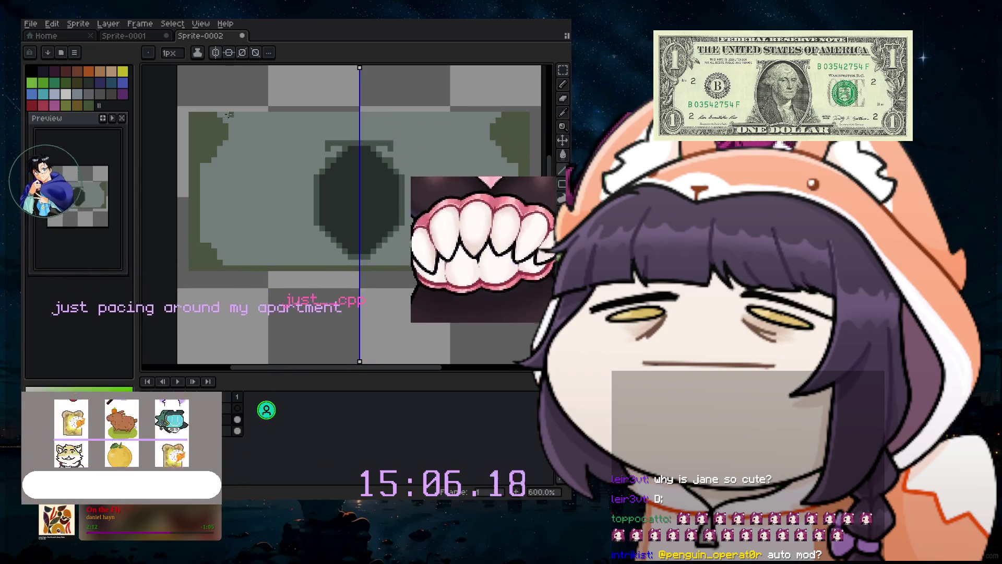
drag(229, 266, 276, 117)
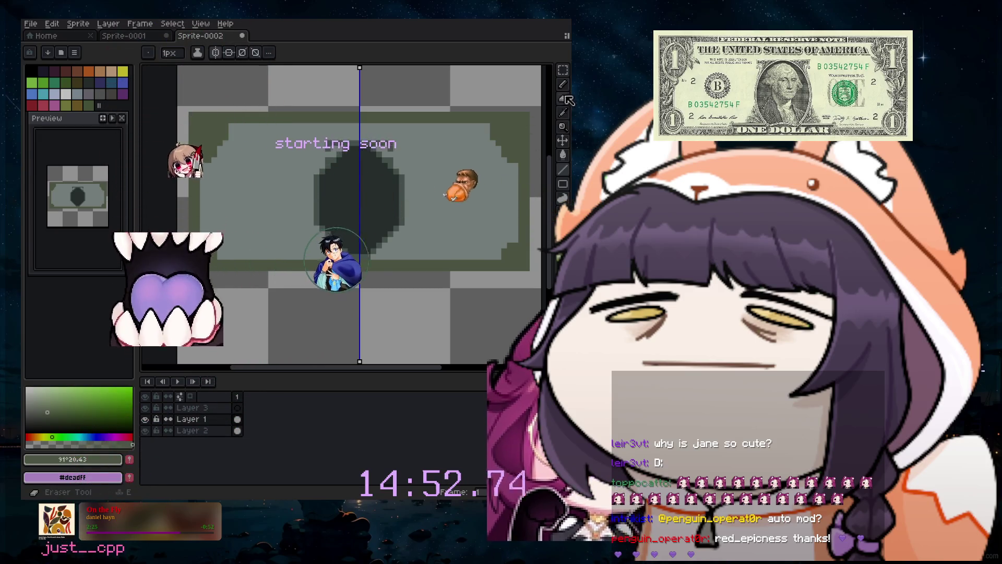
key(b)
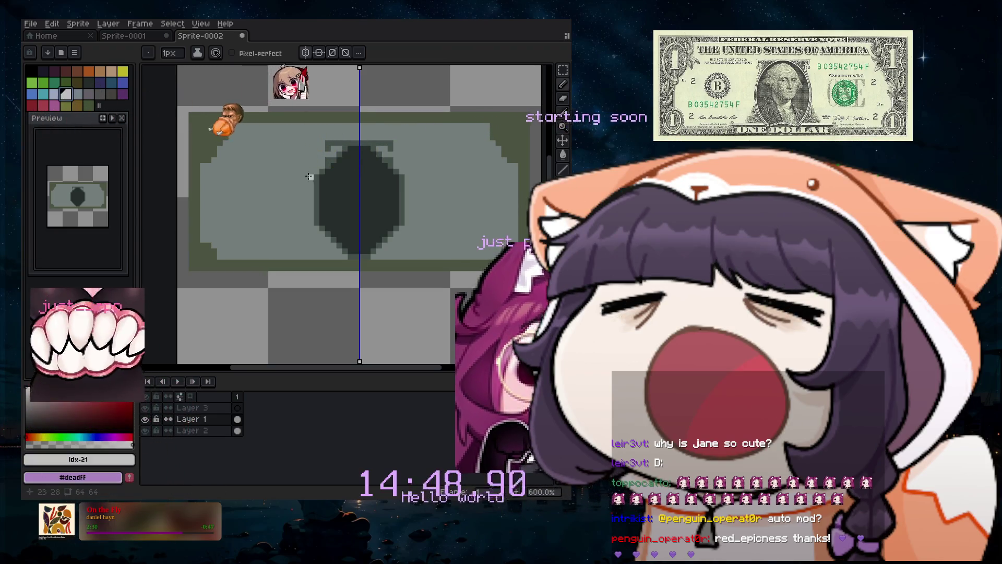
Toggle vertical mirror symmetry off and back on.
click(305, 52)
click(306, 52)
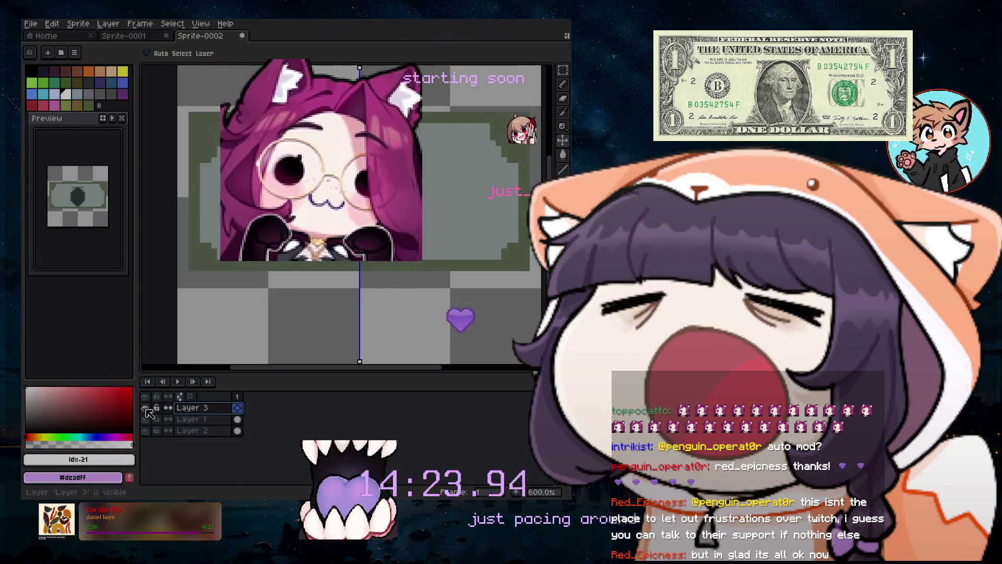
Switch between Layer 1 and Layer 3, hide and reshow them, and return to the Pencil.
click(209, 421)
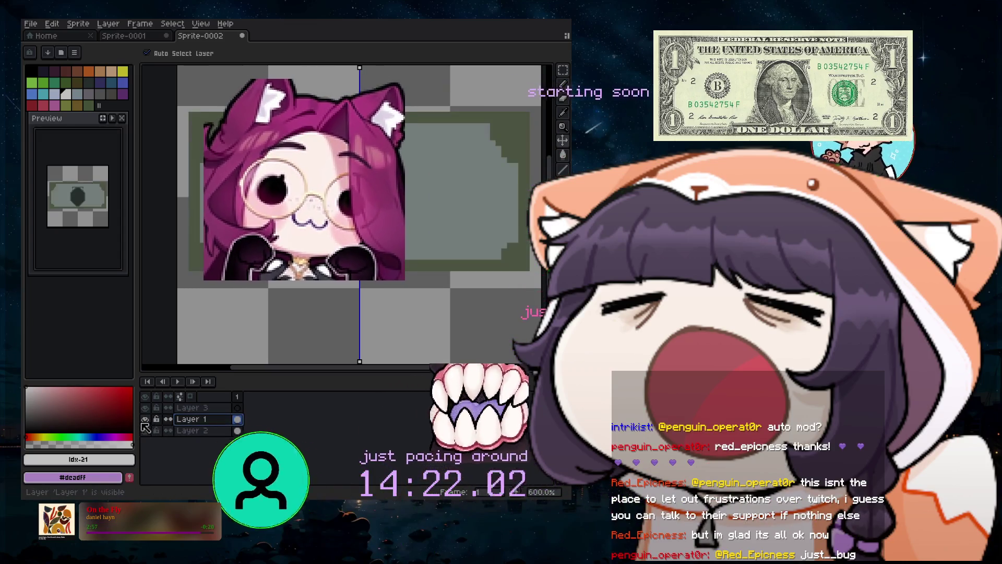
click(211, 409)
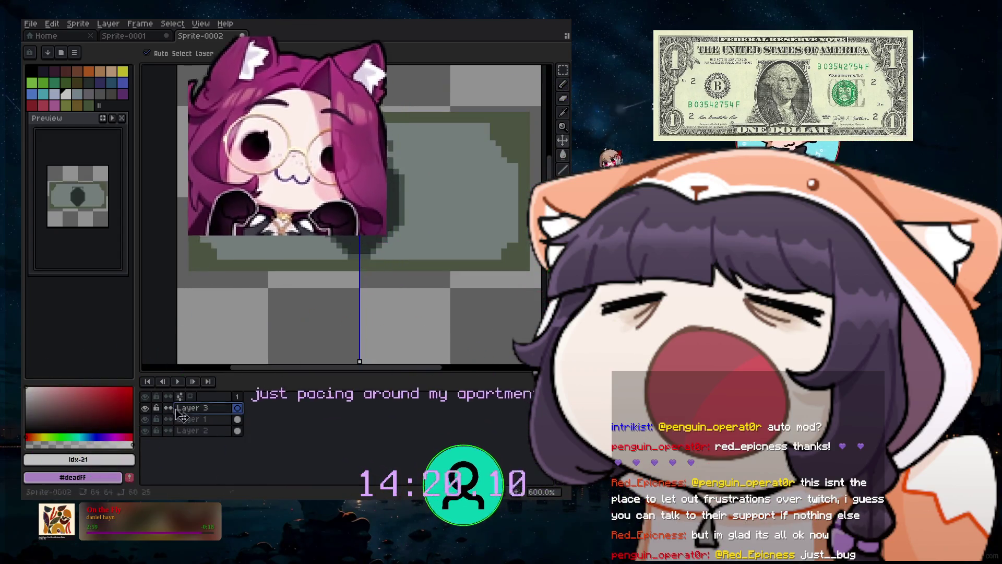
click(144, 409)
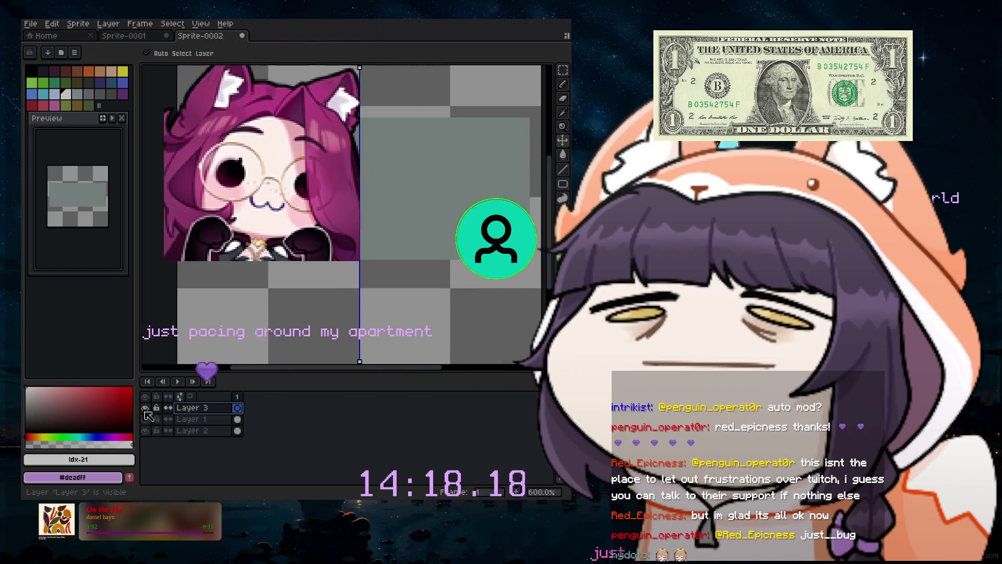
click(145, 409)
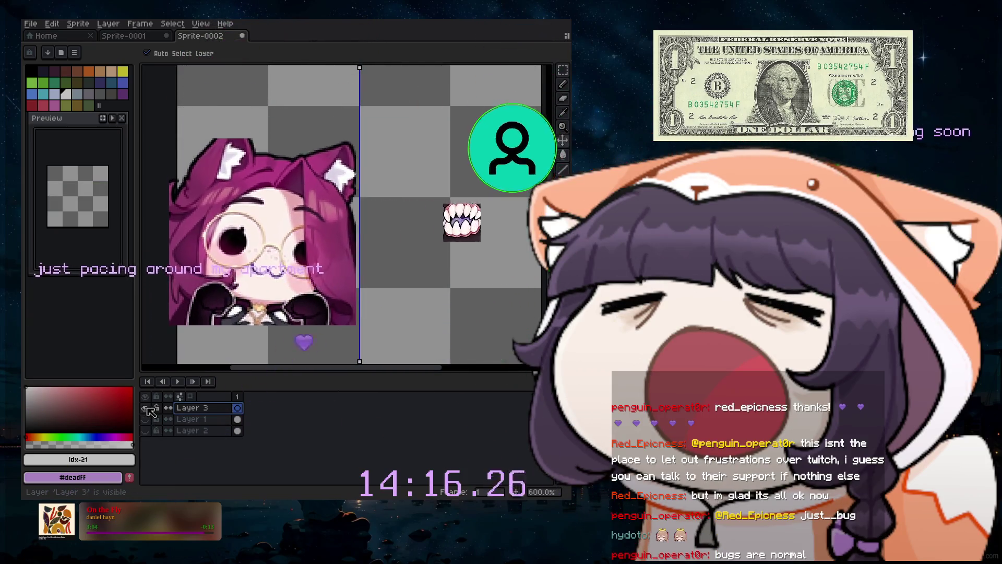
click(145, 419)
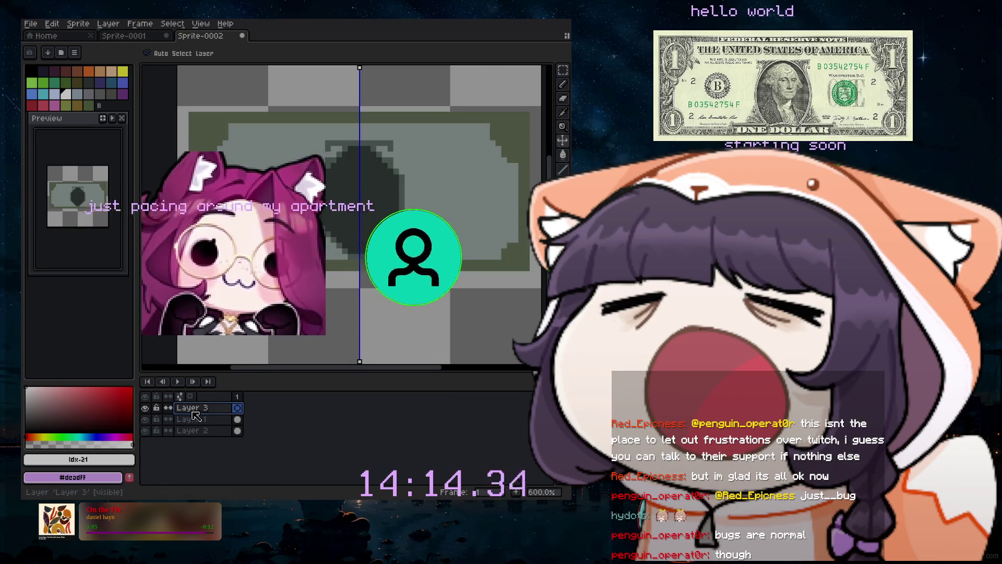
key(b)
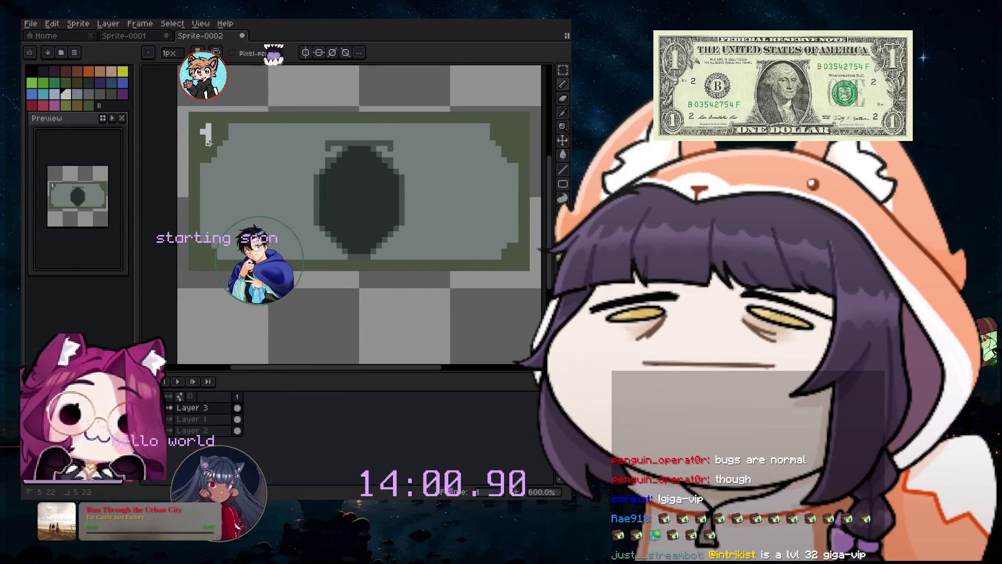
Draw the light top-left 1 and a lower-left corner mark, then select black.
drag(209, 131, 215, 142)
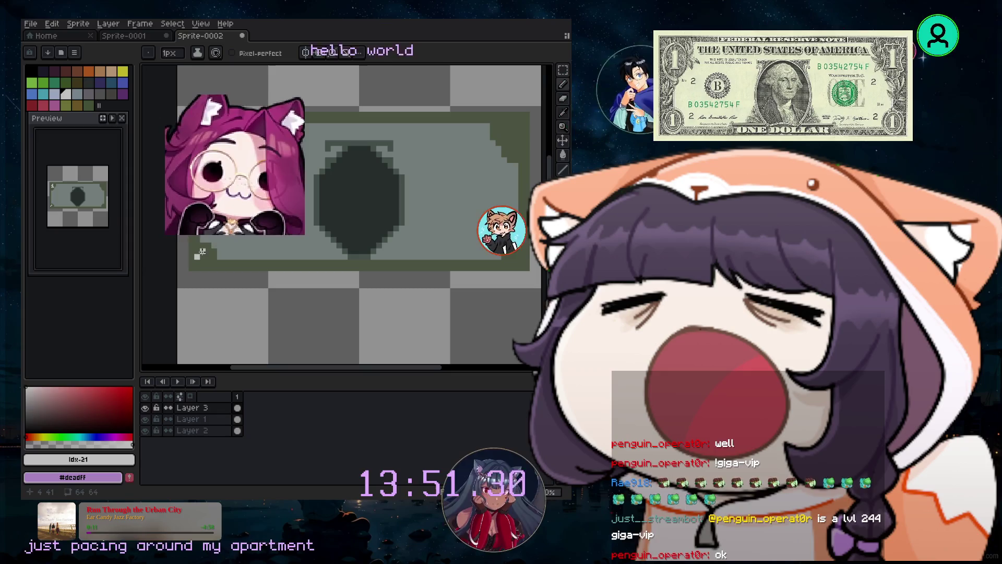
click(203, 257)
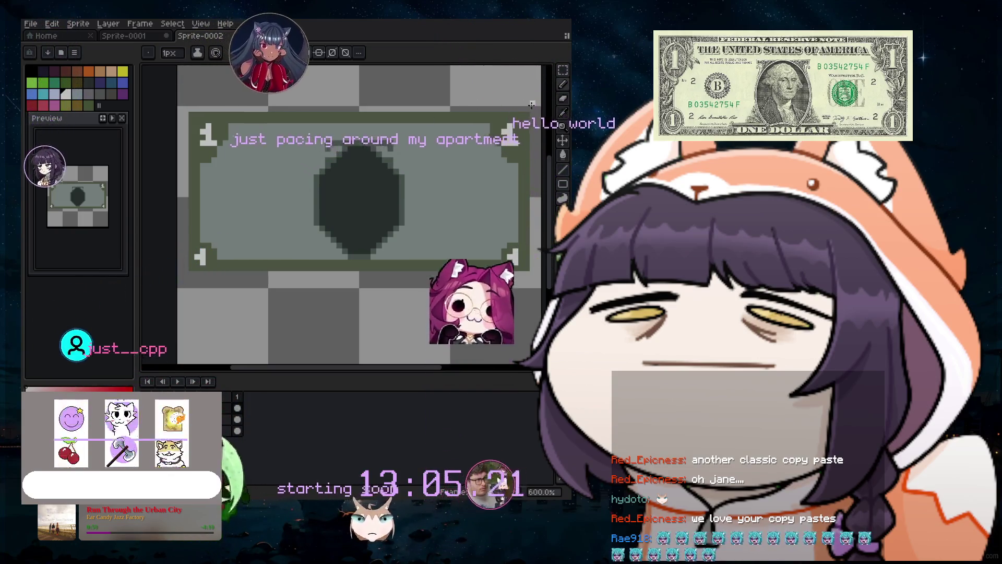
click(30, 71)
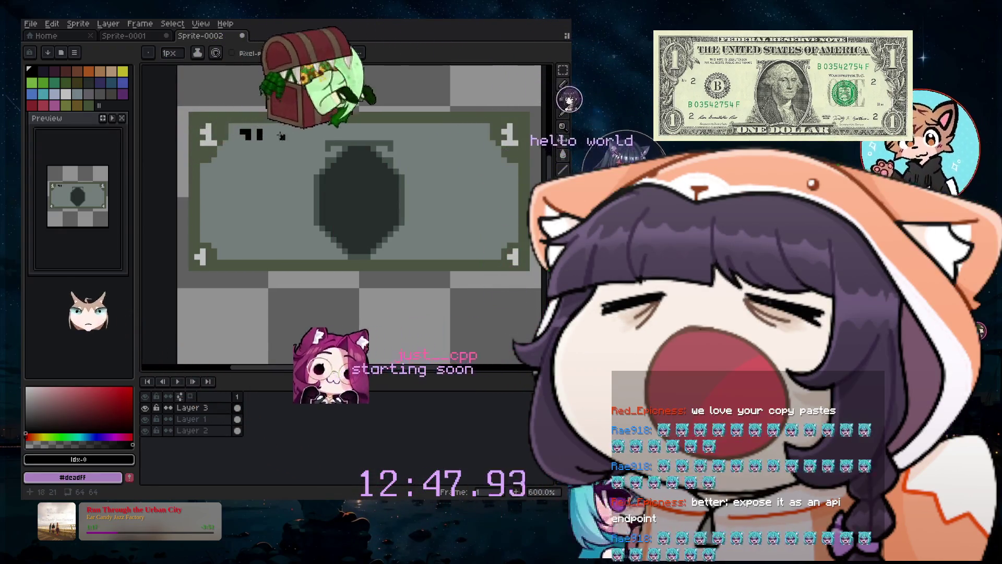
Draw black pixel lettering, including R and P, across the top of the bill.
scroll(318, 173, up, 4)
scroll(296, 131, down, 1)
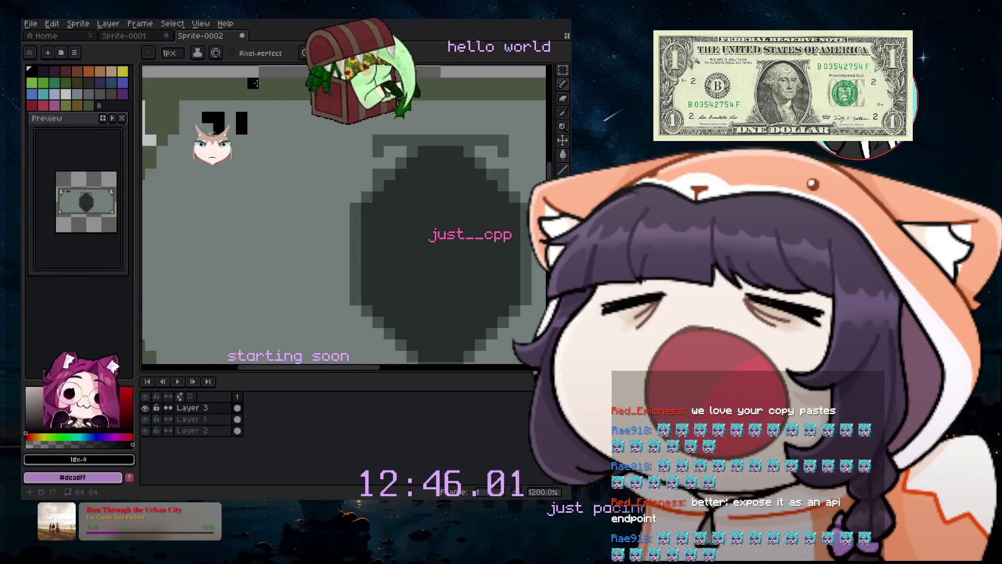
drag(326, 128, 257, 119)
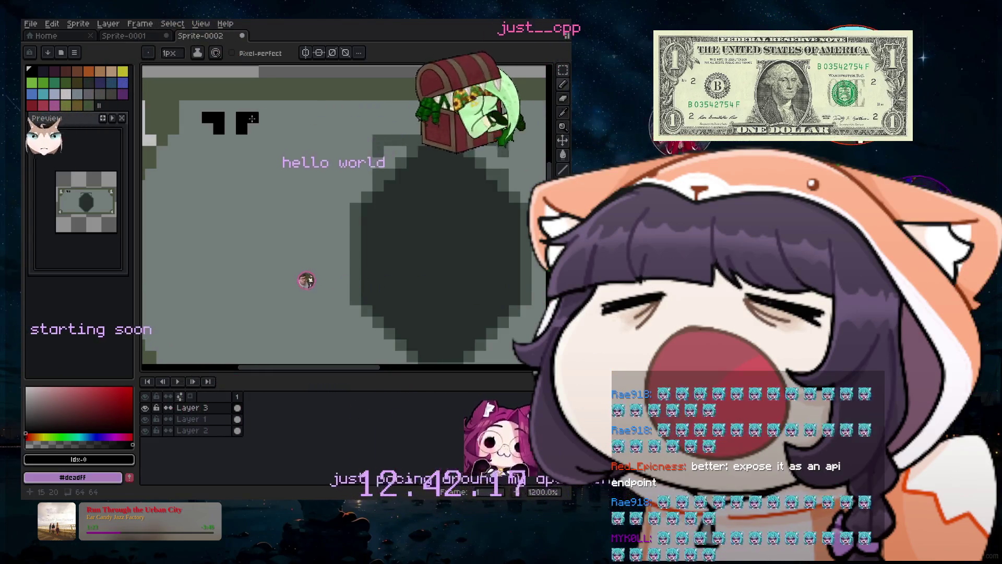
drag(287, 115, 289, 123)
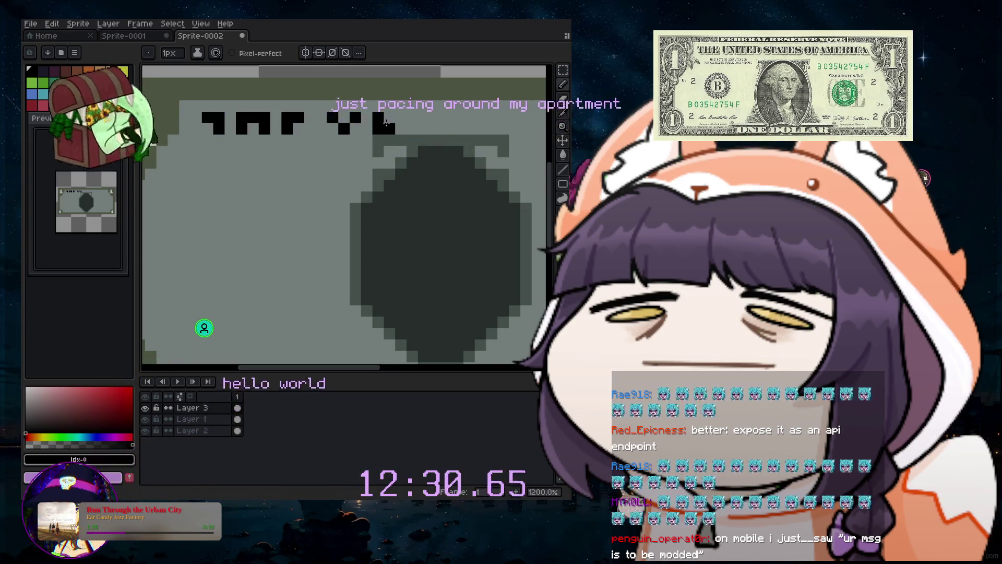
click(400, 129)
click(435, 128)
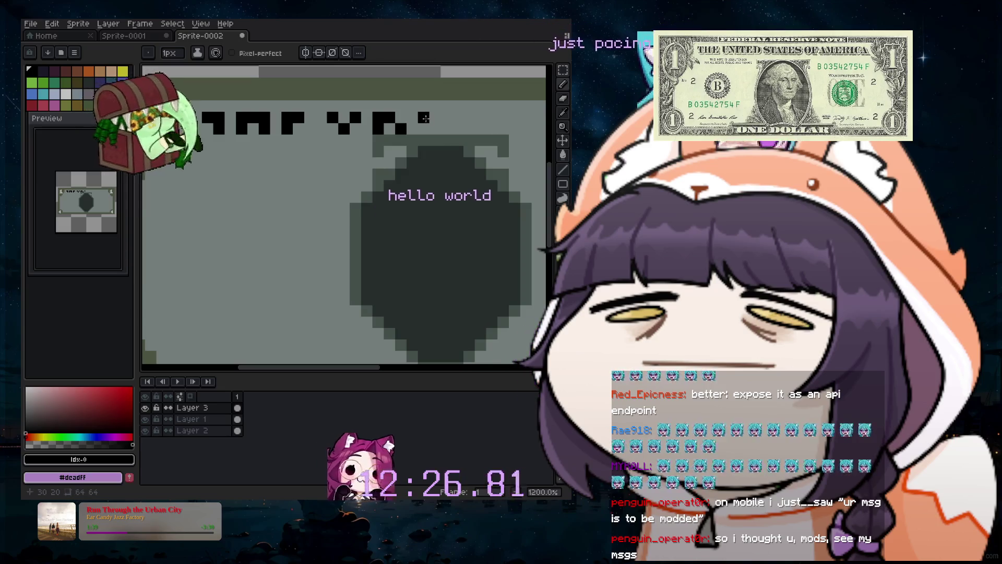
drag(444, 117, 457, 118)
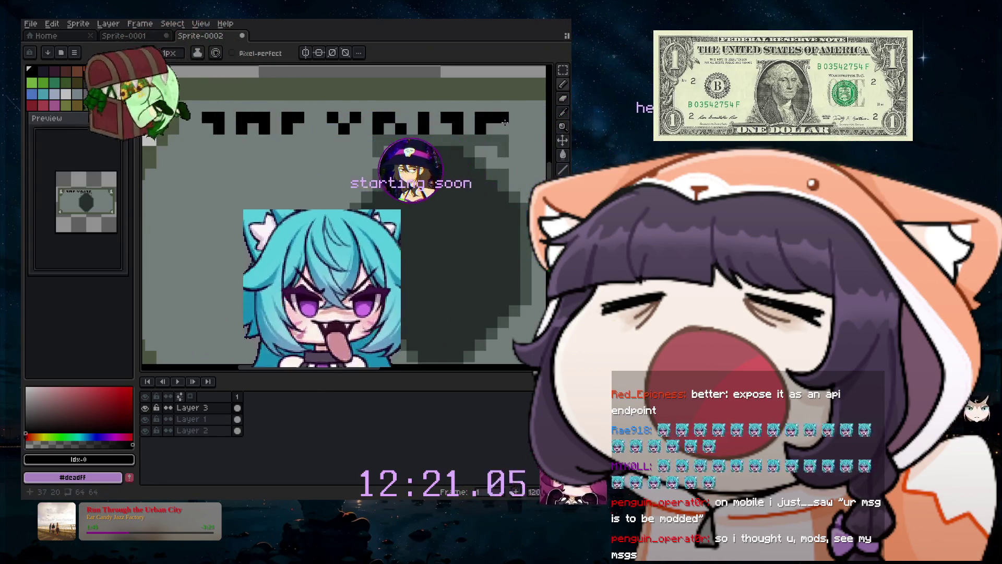
scroll(362, 231, right, 5)
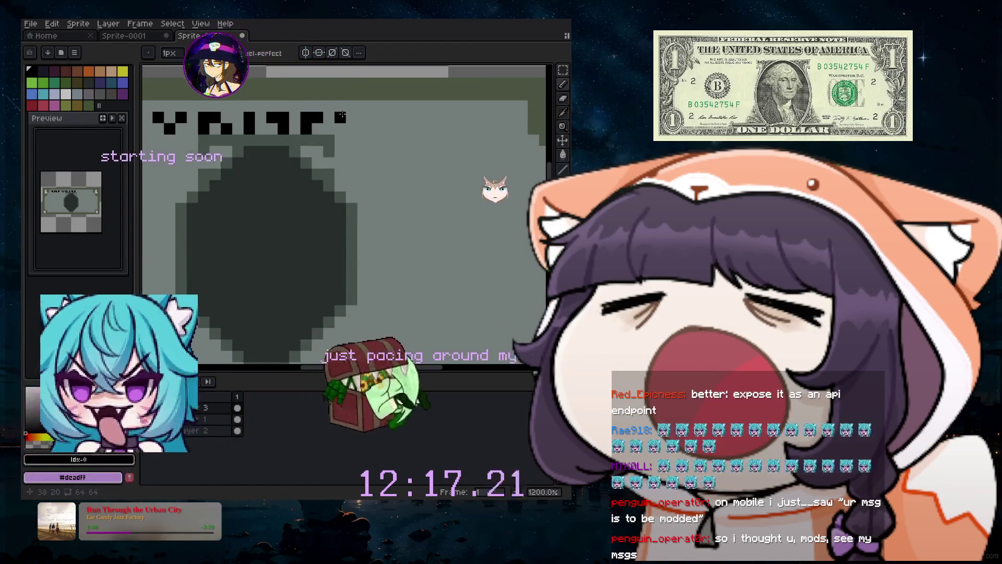
drag(341, 115, 342, 129)
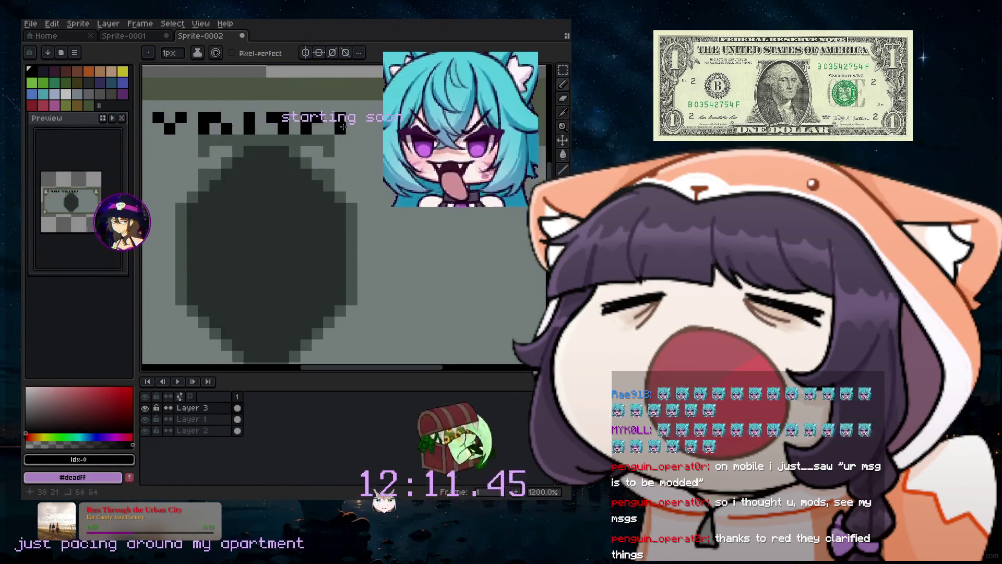
click(348, 112)
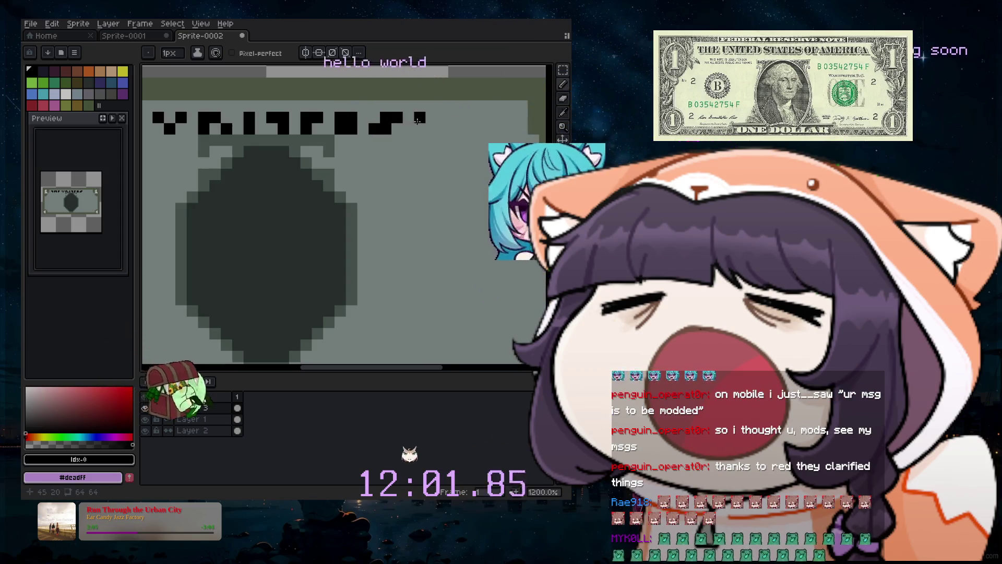
drag(429, 118, 432, 127)
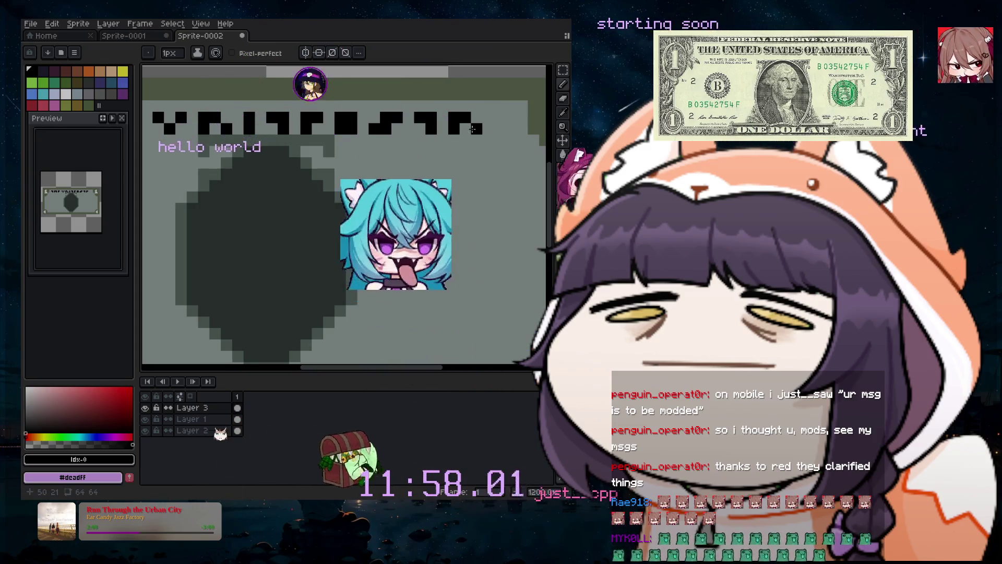
click(469, 128)
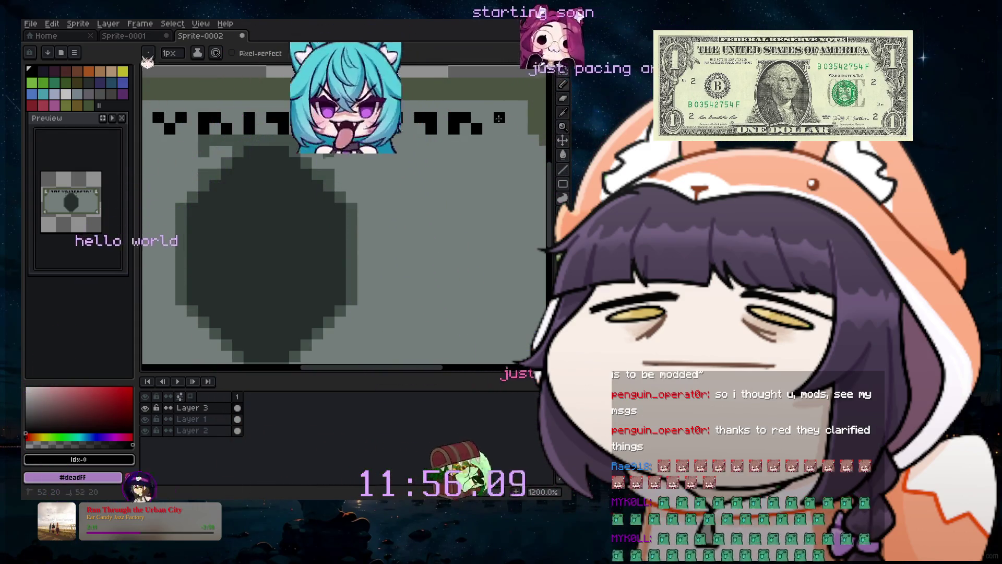
scroll(512, 116, down, 4)
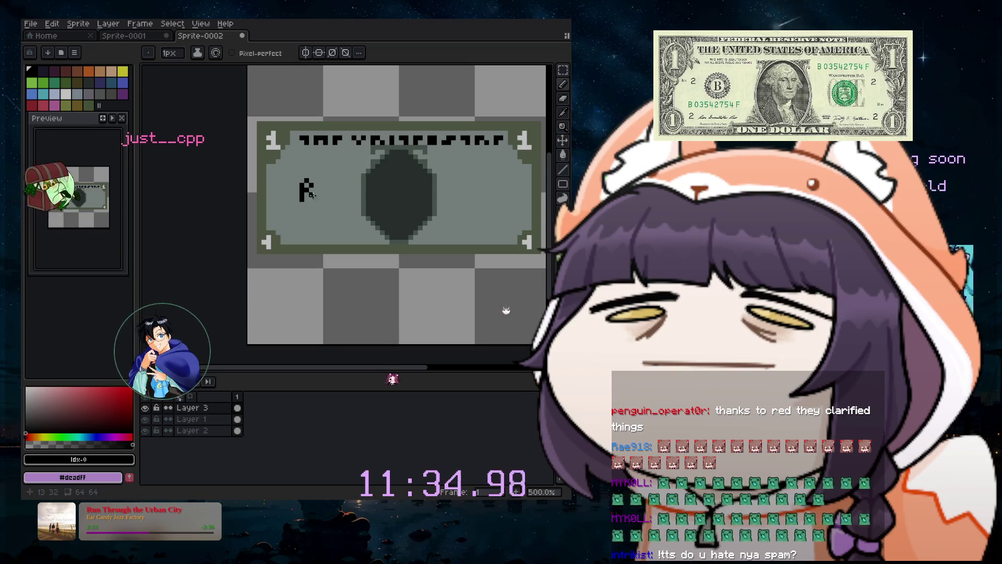
Undo the stray mark beside the P, then set Layer 1, a 3px brush and black.
key(ctrl+z)
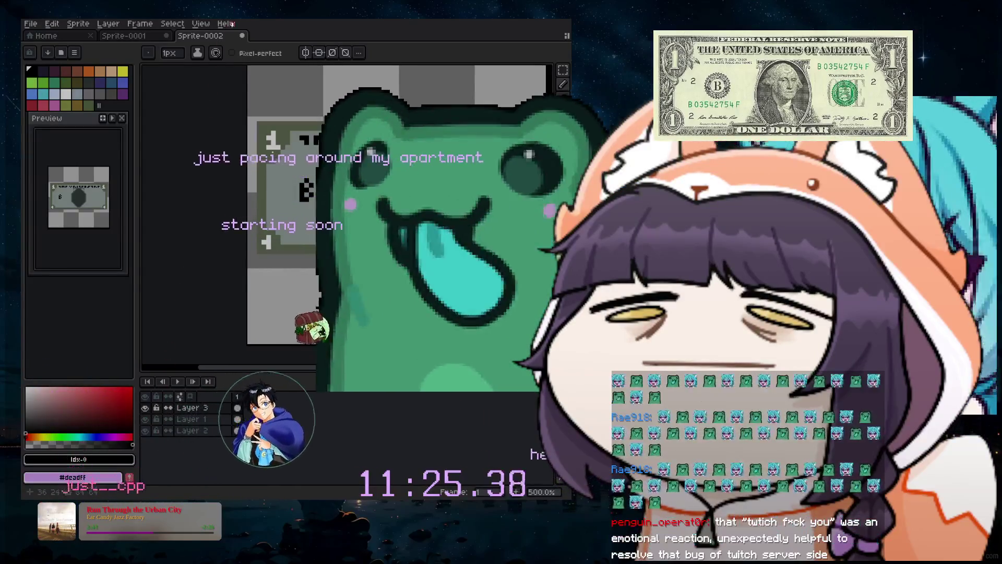
click(201, 419)
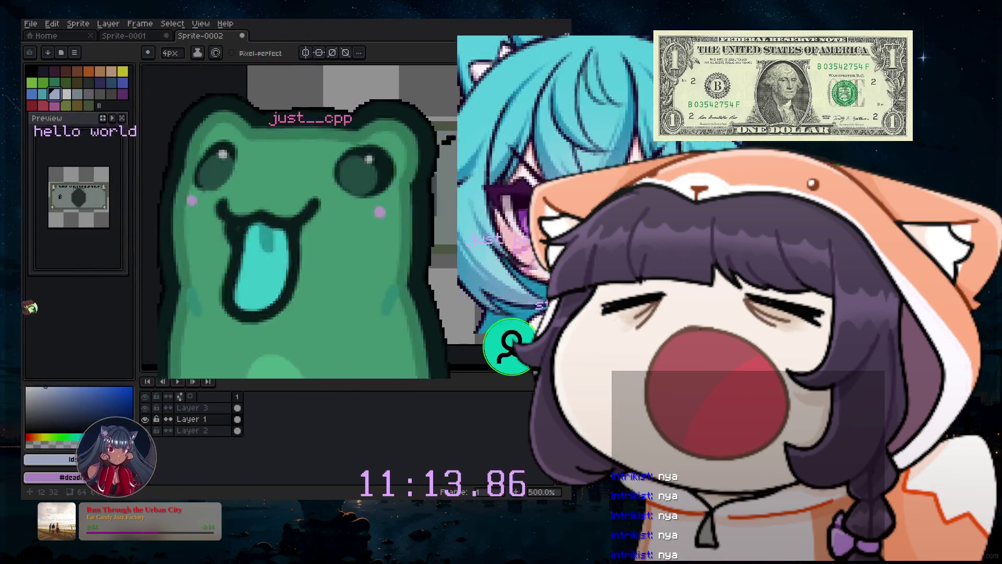
scroll(313, 219, up, 4)
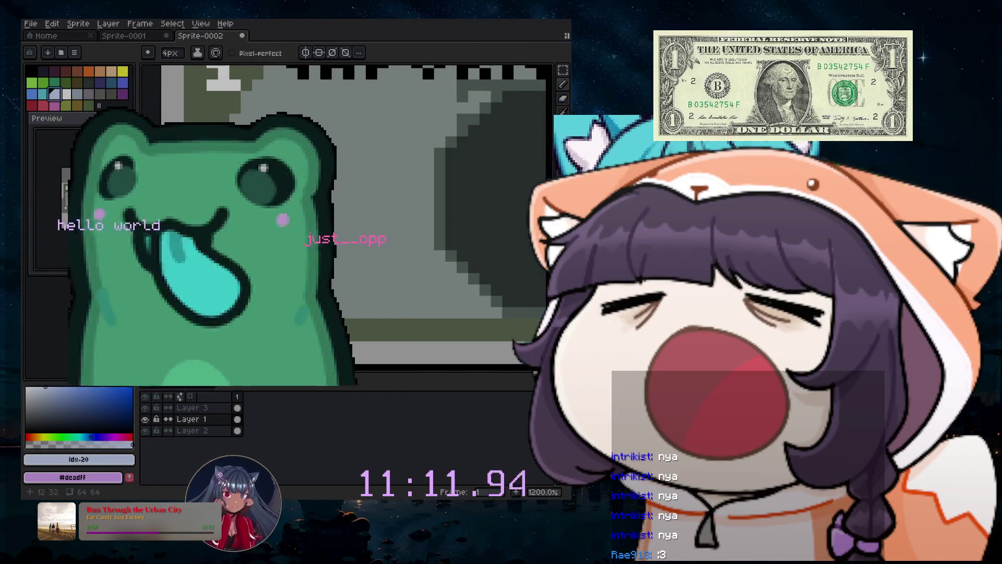
key(minus)
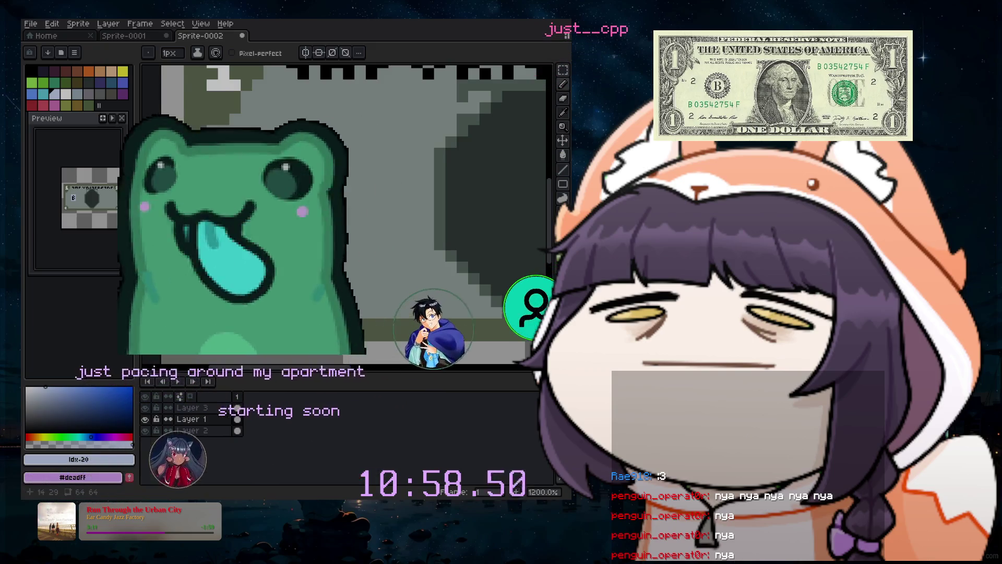
click(32, 76)
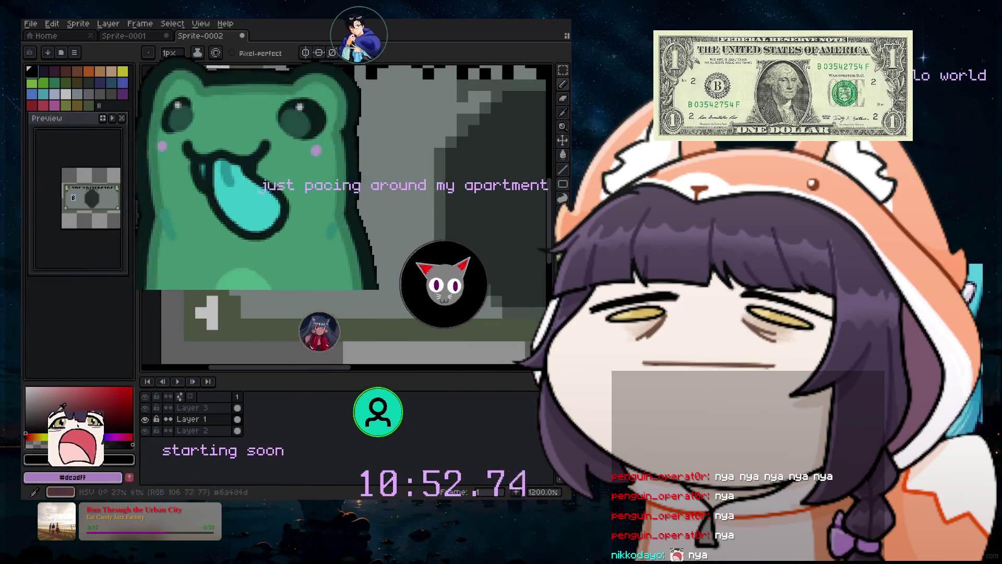
click(35, 425)
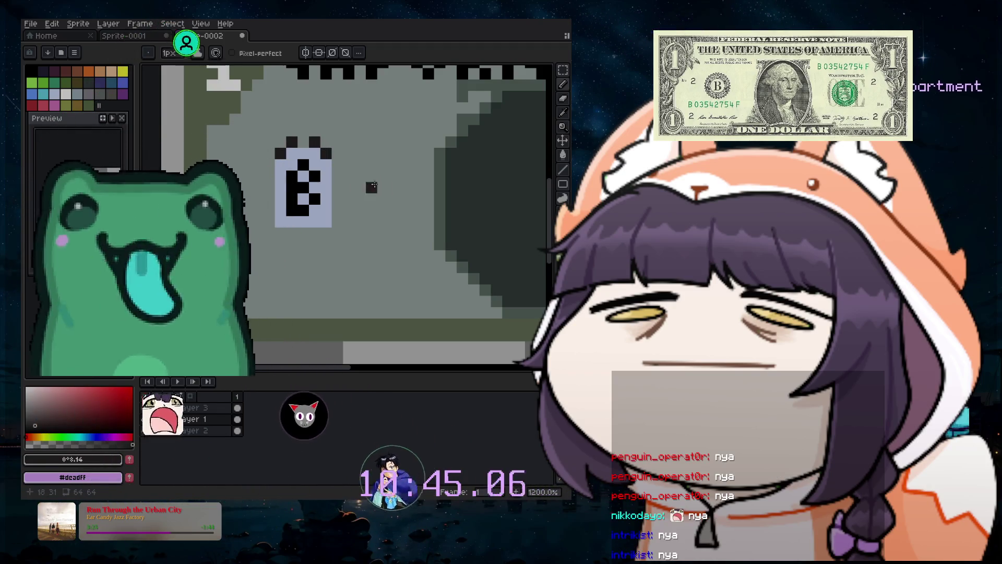
Outline the B emblem with black pixels on both sides and below to form a round seal.
click(337, 164)
click(269, 164)
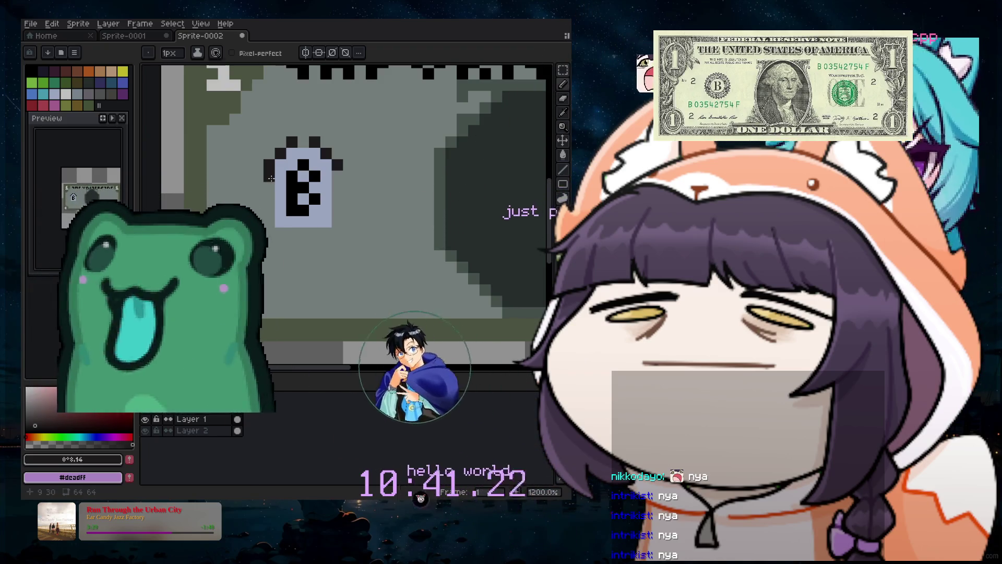
click(258, 177)
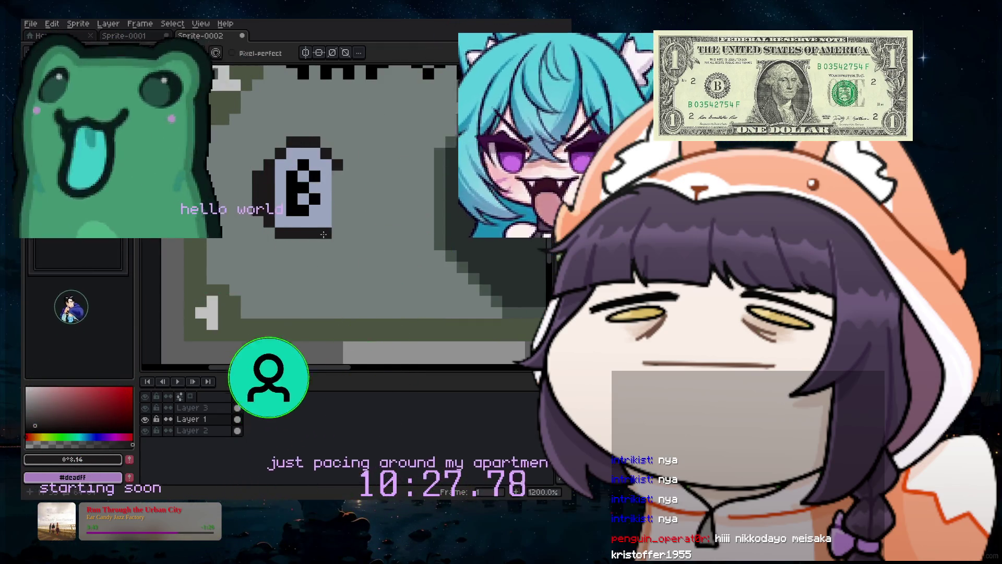
click(318, 239)
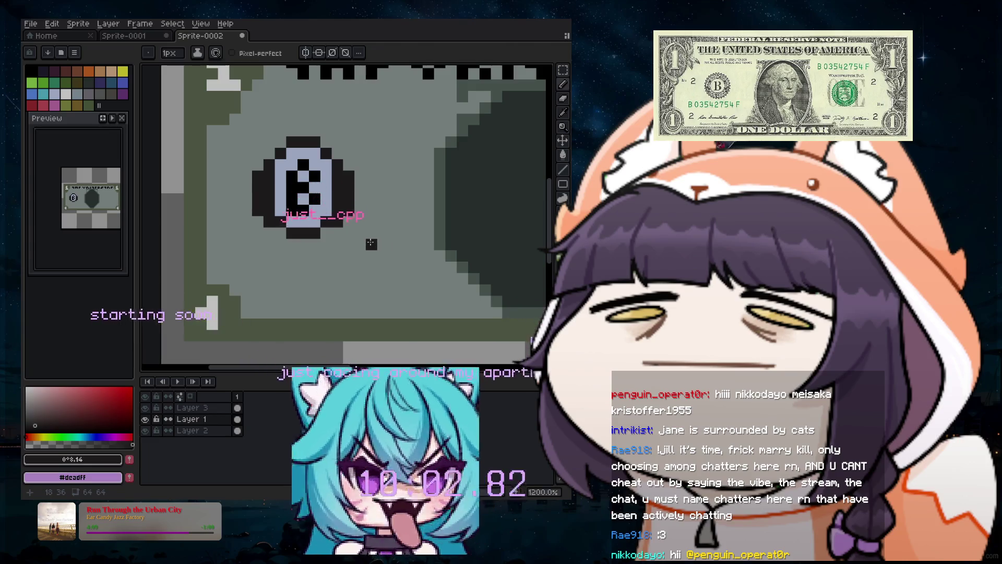
scroll(313, 186, down, 2)
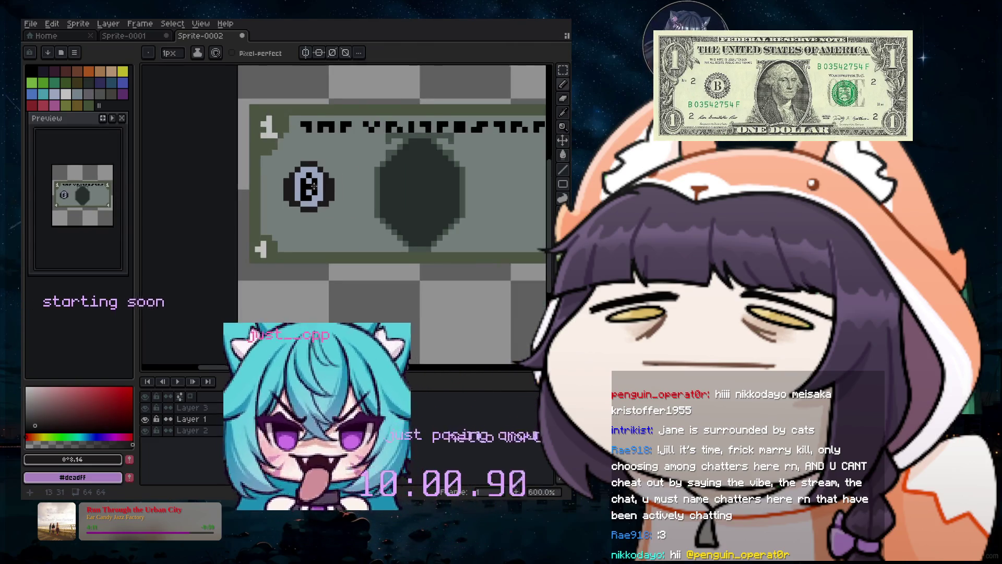
scroll(314, 186, up, 4)
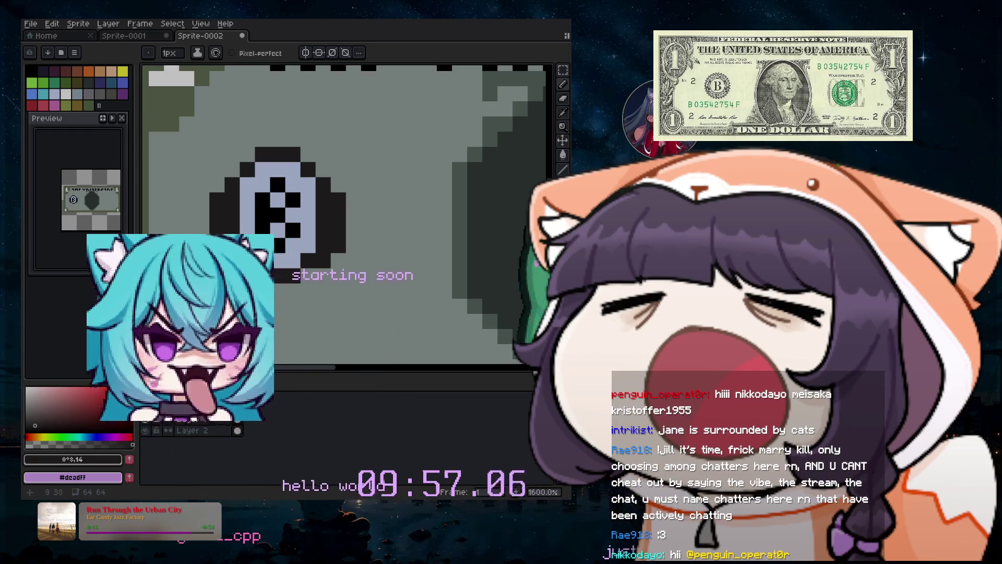
key(b)
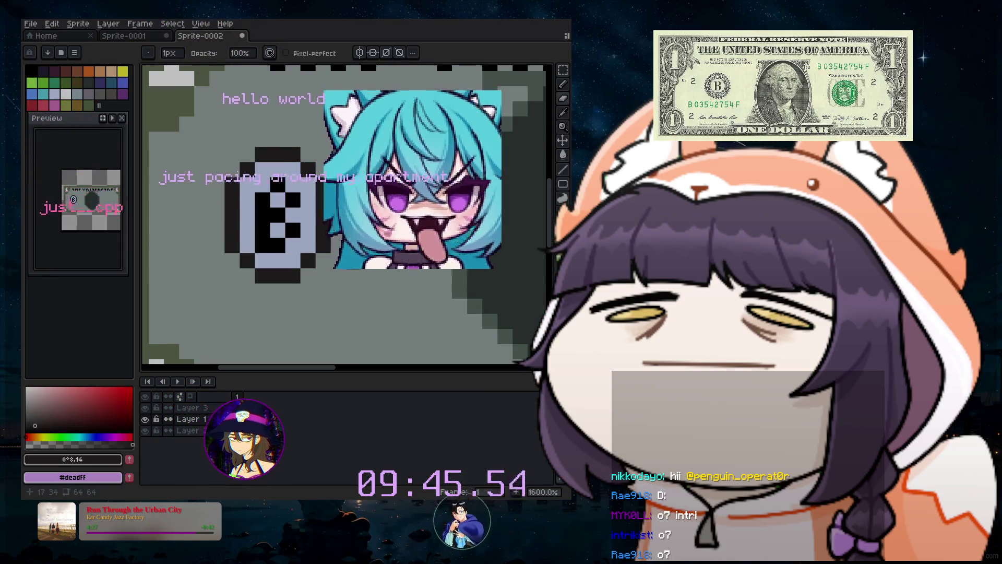
Paint a dark green dot on the bill's right side with a 7px brush.
scroll(353, 276, down, 1)
scroll(353, 276, down, 2)
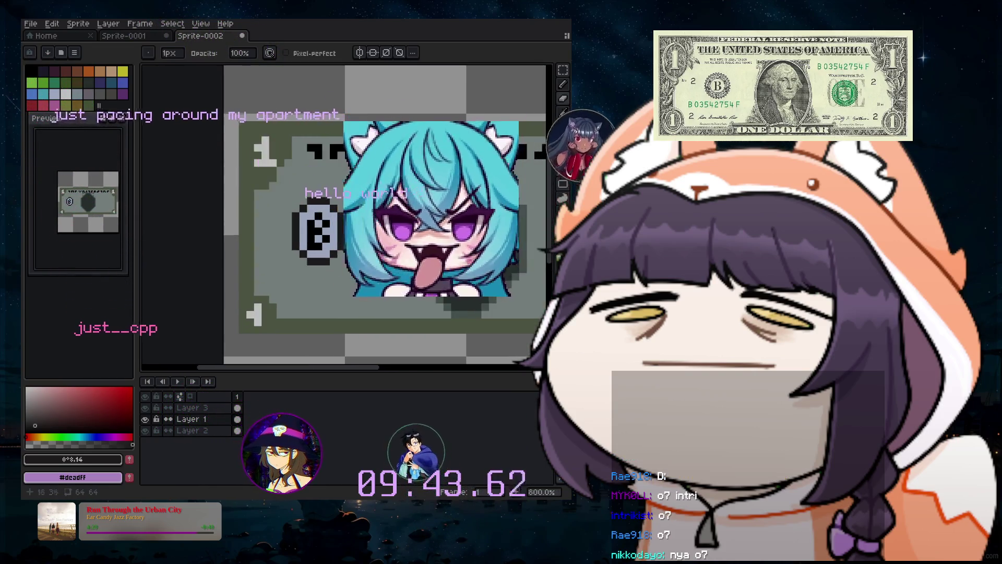
click(562, 83)
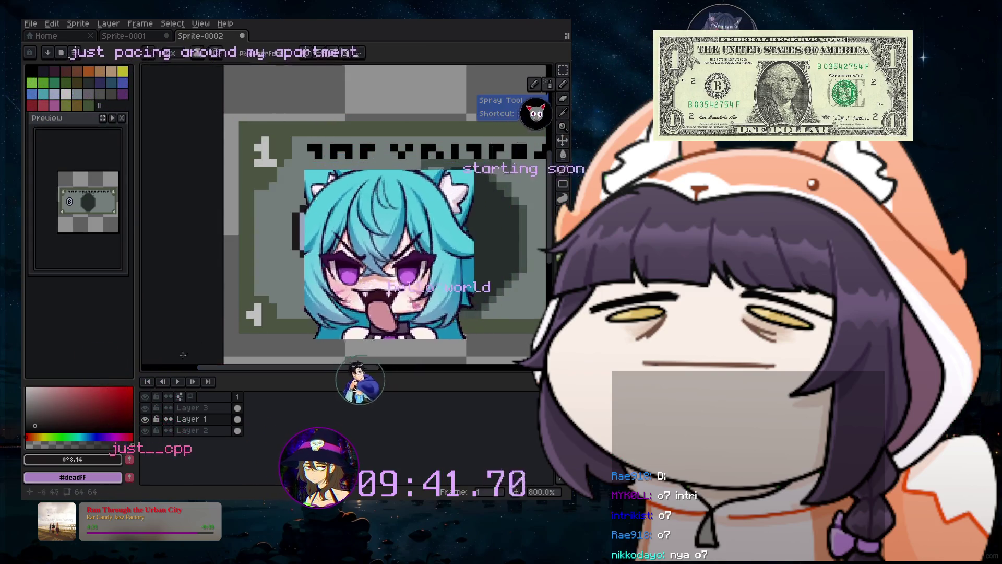
click(65, 82)
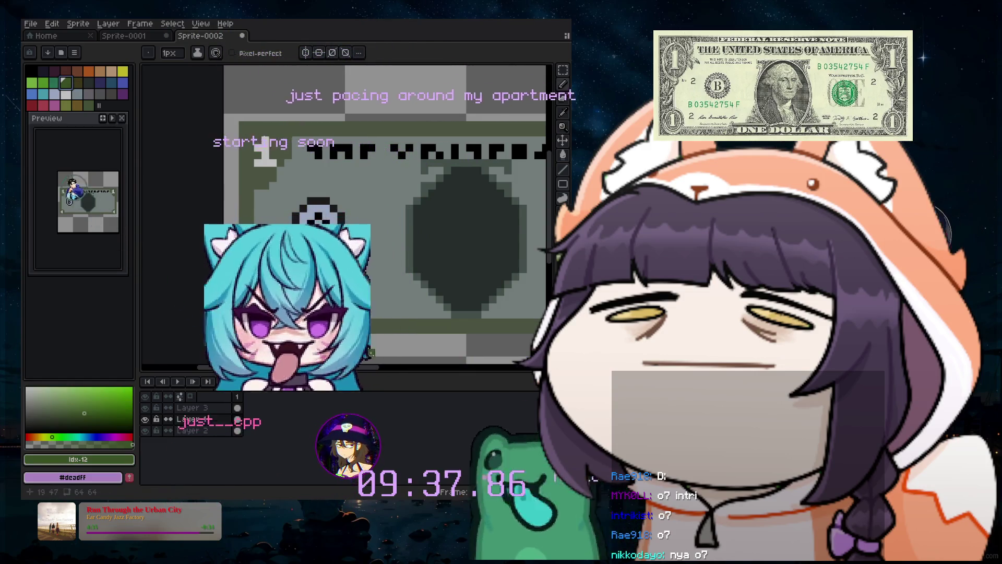
mouse_move(365, 367)
mouse_down()
mouse_move(477, 371)
mouse_move(456, 370)
mouse_up()
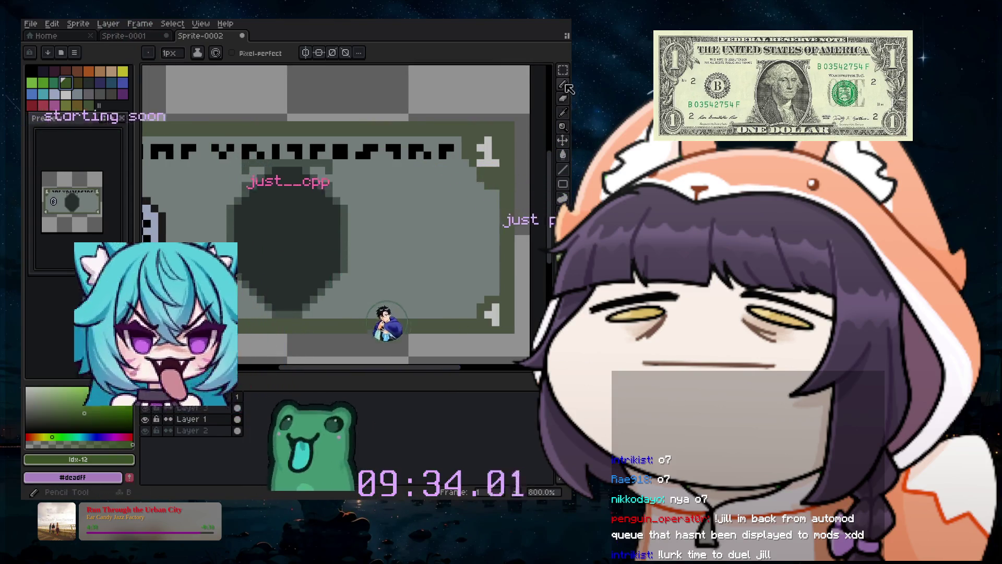
key(plus)
key(plus)
key(plus)
click(440, 228)
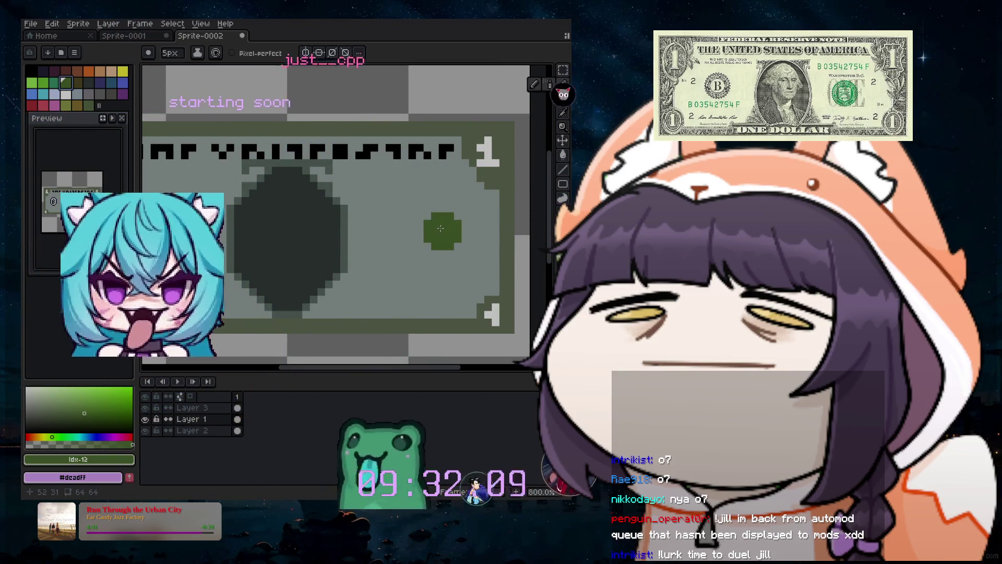
key(plus)
key(plus)
click(440, 228)
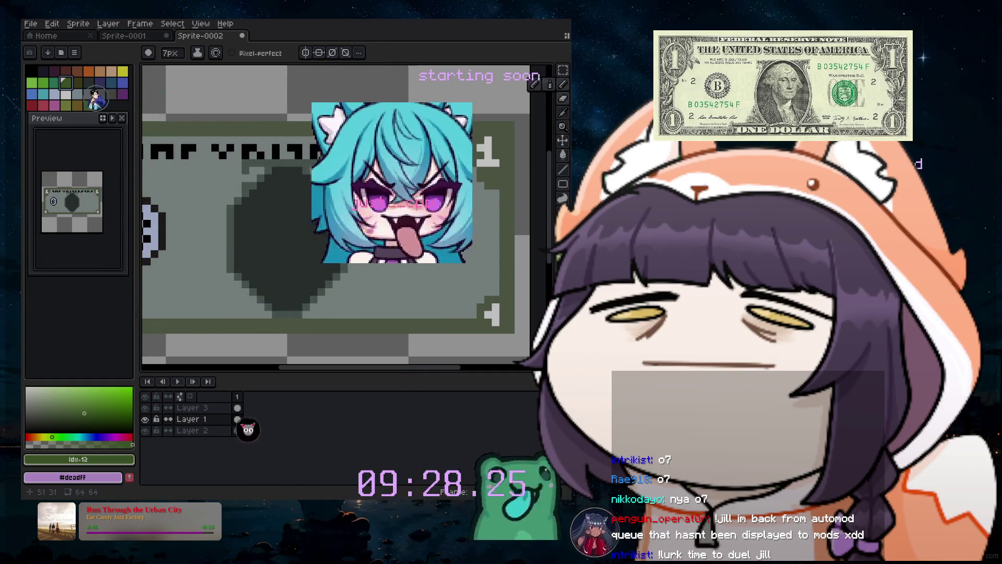
Test a green dot in the oval's centre, undo it, and make Layer 3 active.
drag(384, 369, 355, 369)
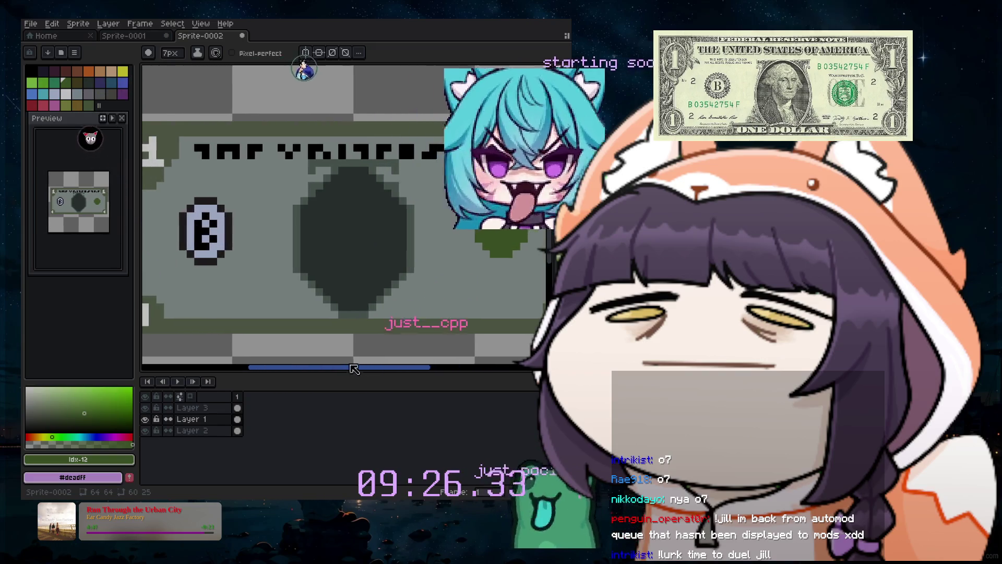
click(354, 236)
scroll(354, 237, up, 2)
scroll(354, 237, down, 2)
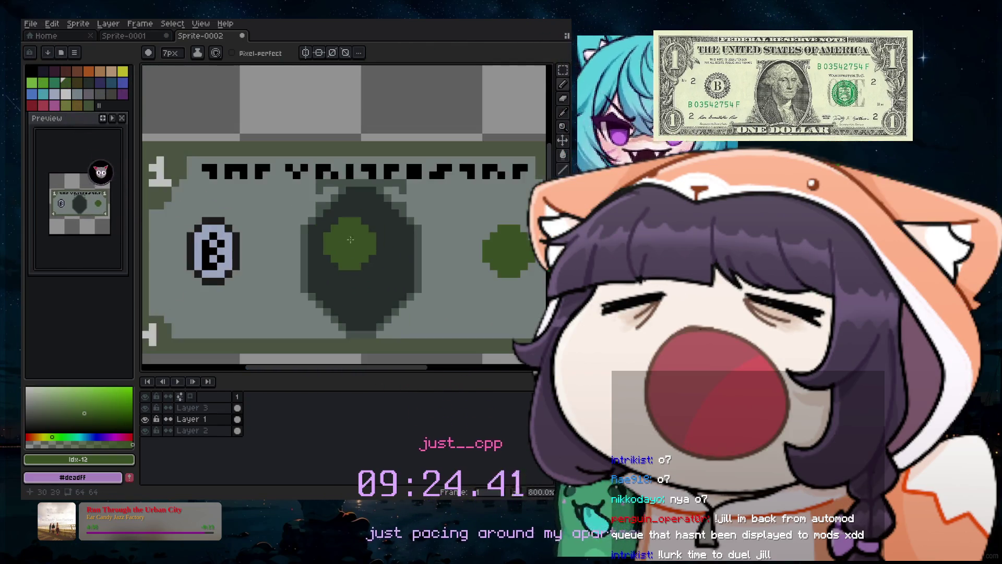
key(ctrl+z)
click(150, 207)
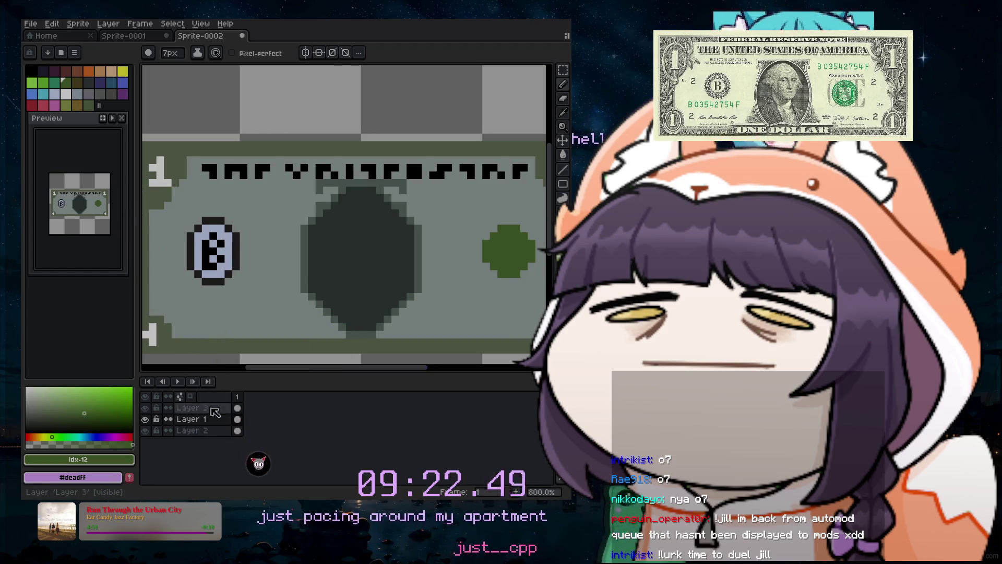
click(112, 25)
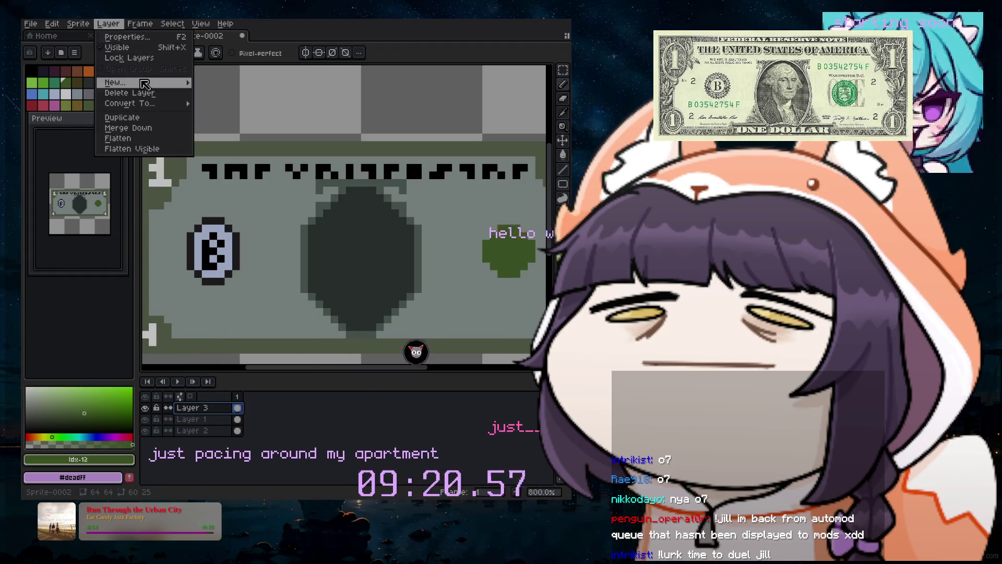
Add a new Layer 4 and set the brush to 6 pixels.
click(214, 83)
click(359, 285)
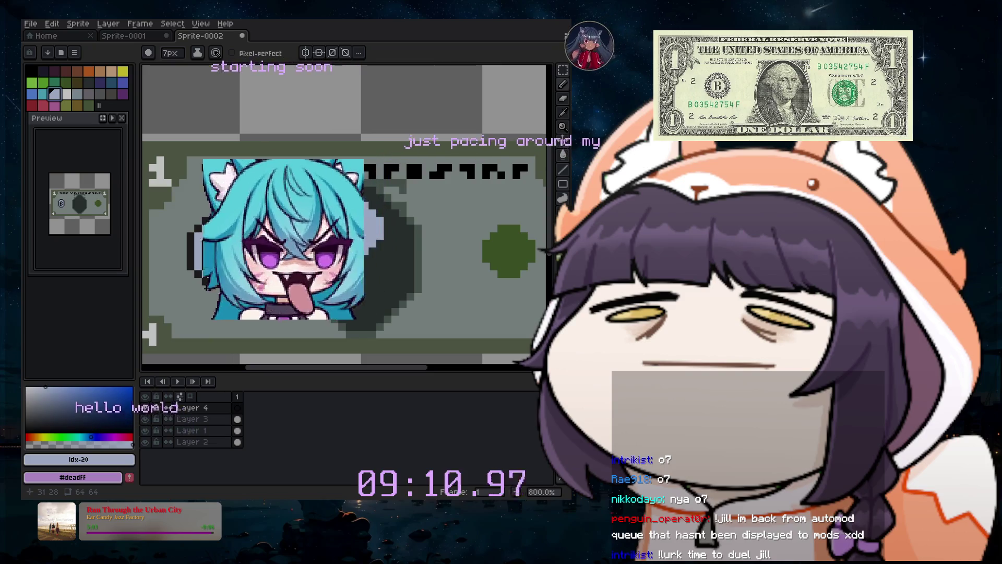
key(plus)
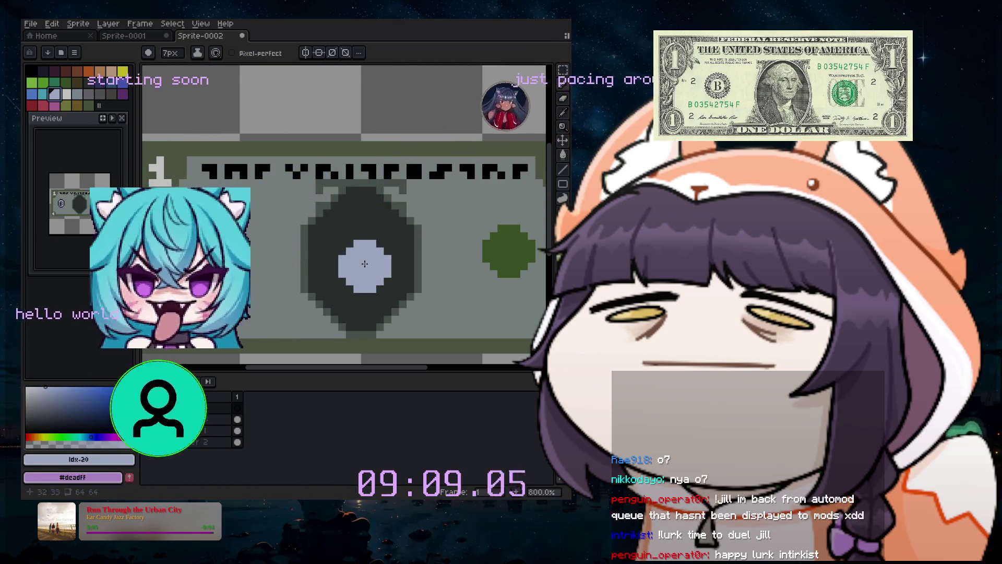
key(minus)
key(minus)
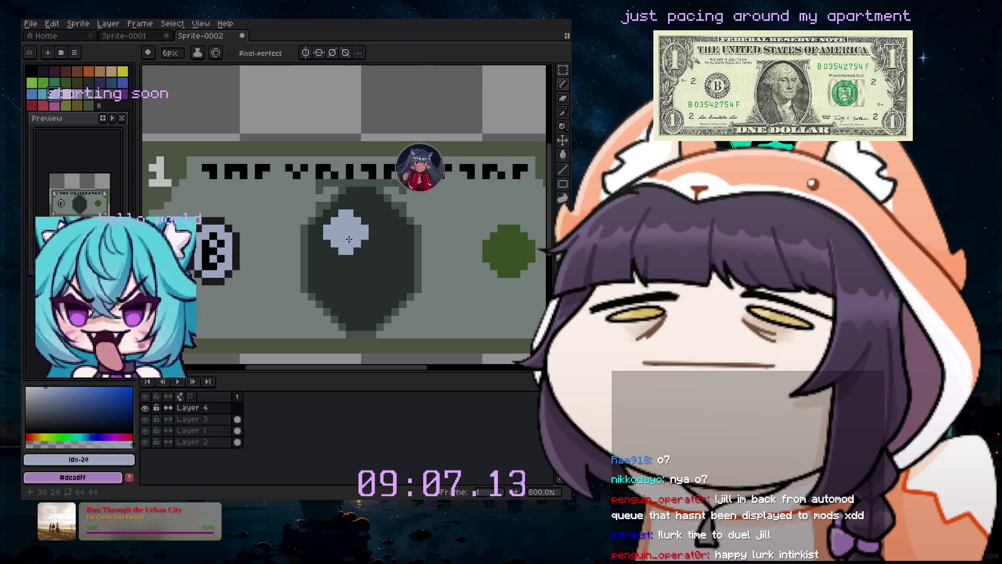
Paint a pale green blob in the oval's centre, replacing a brighter trial green.
click(79, 95)
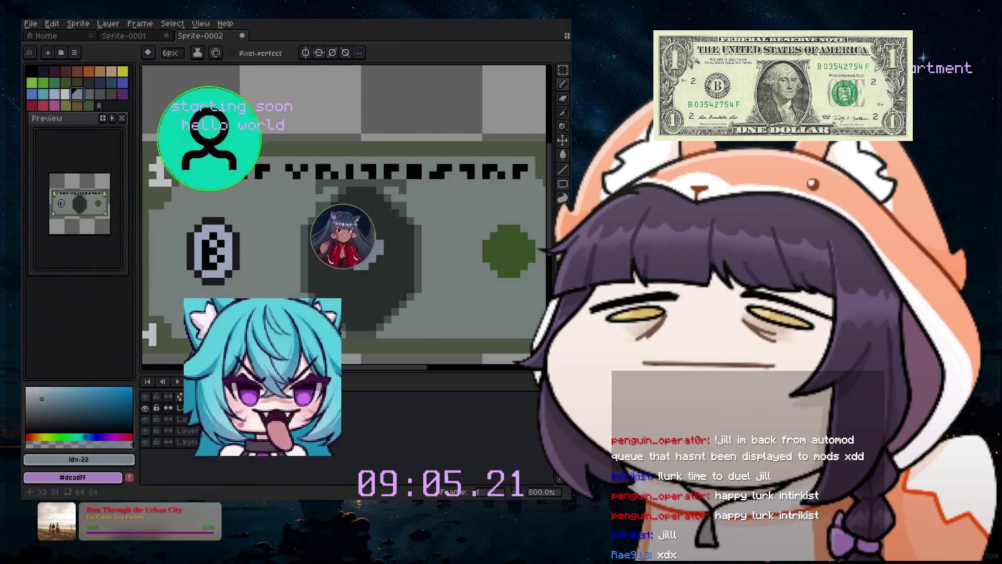
click(66, 436)
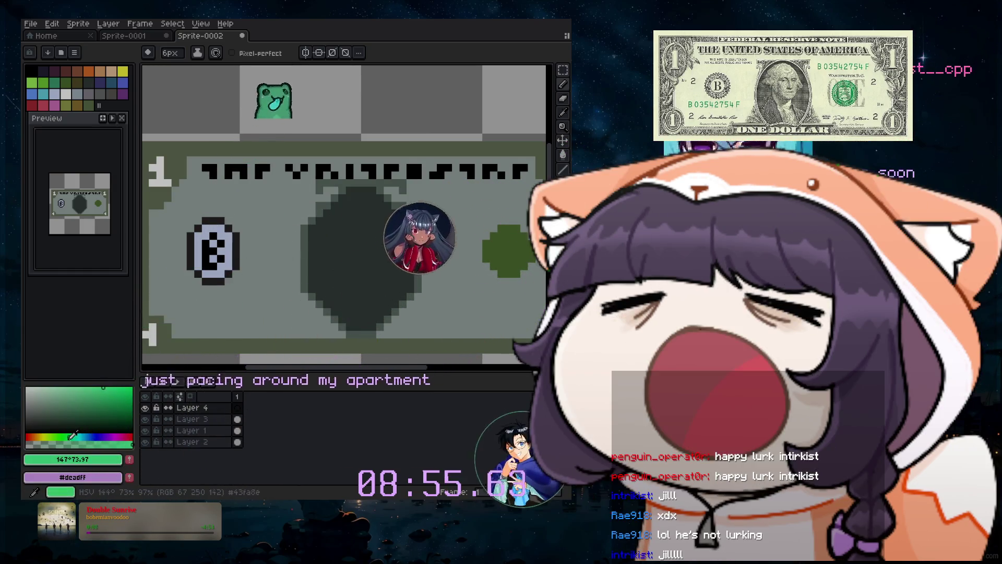
drag(292, 266, 306, 280)
key(ctrl+z)
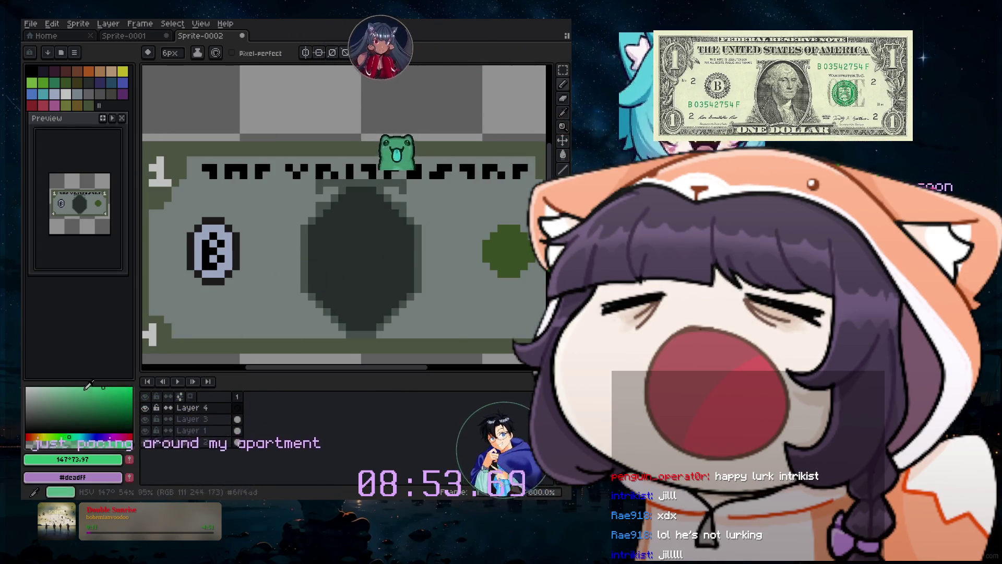
click(72, 381)
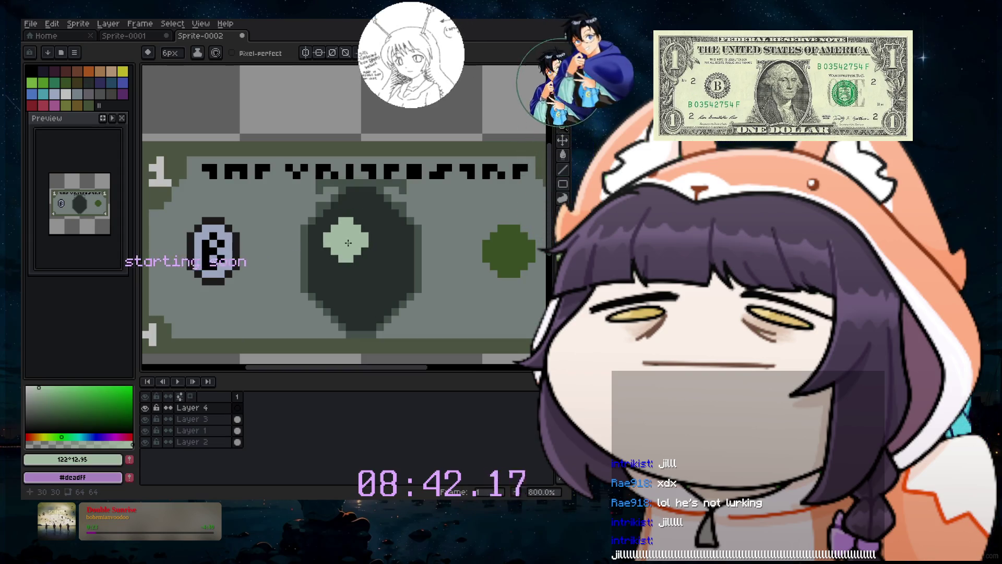
scroll(369, 230, up, 3)
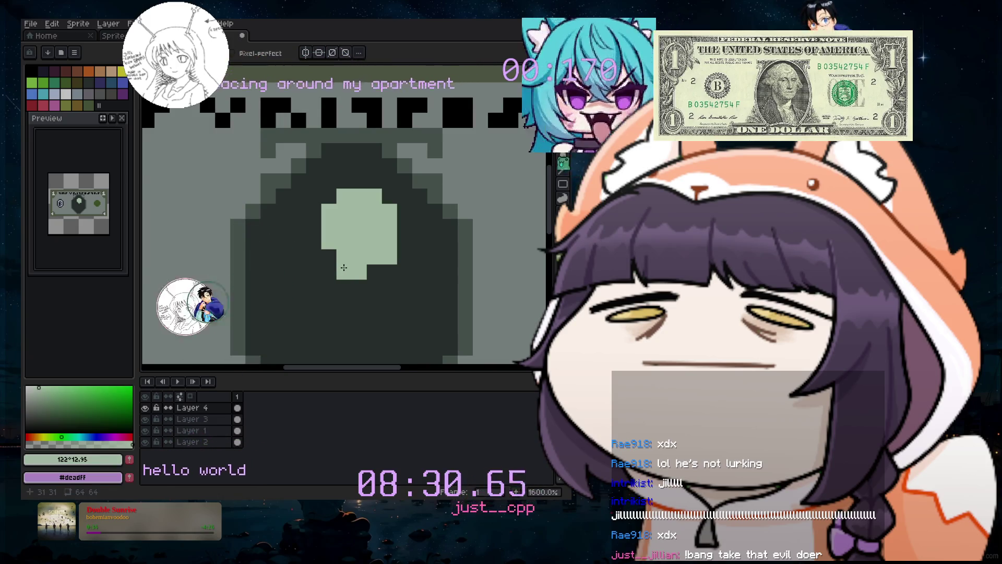
Darken the pale shape's lower pixels with the dark green-grey palette colour.
click(359, 272)
click(343, 288)
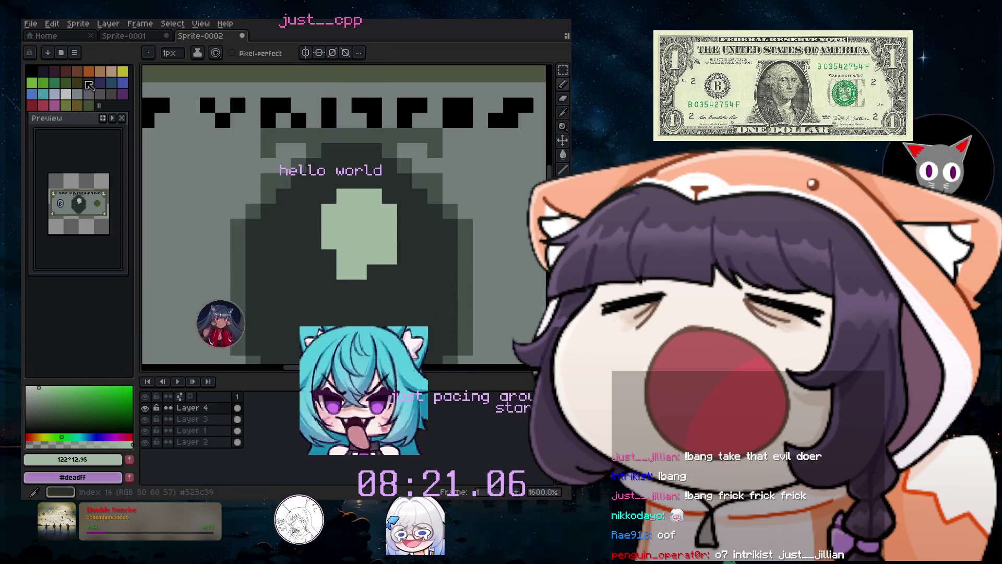
click(87, 83)
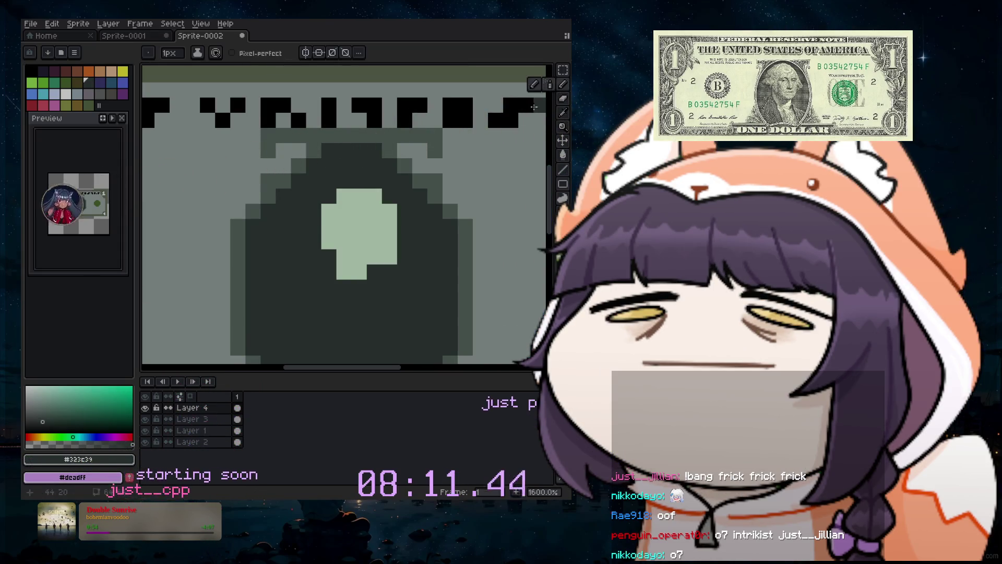
click(53, 424)
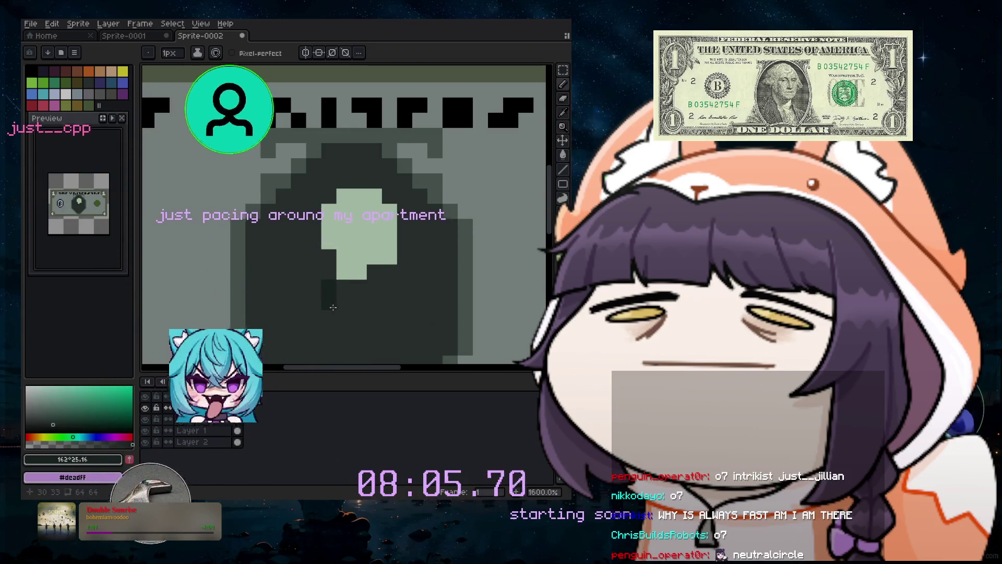
drag(324, 286, 321, 317)
scroll(322, 317, down, 3)
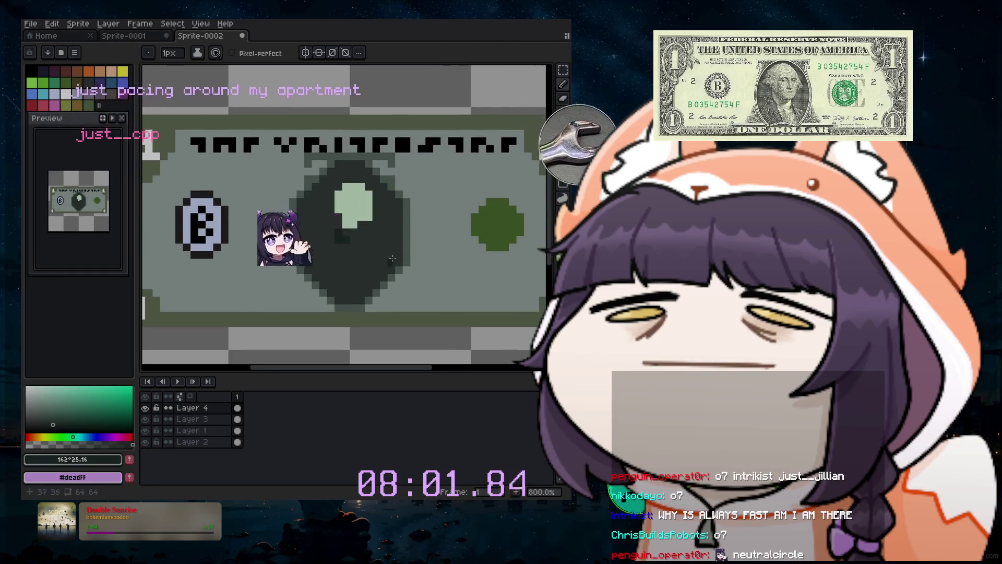
scroll(300, 253, up, 3)
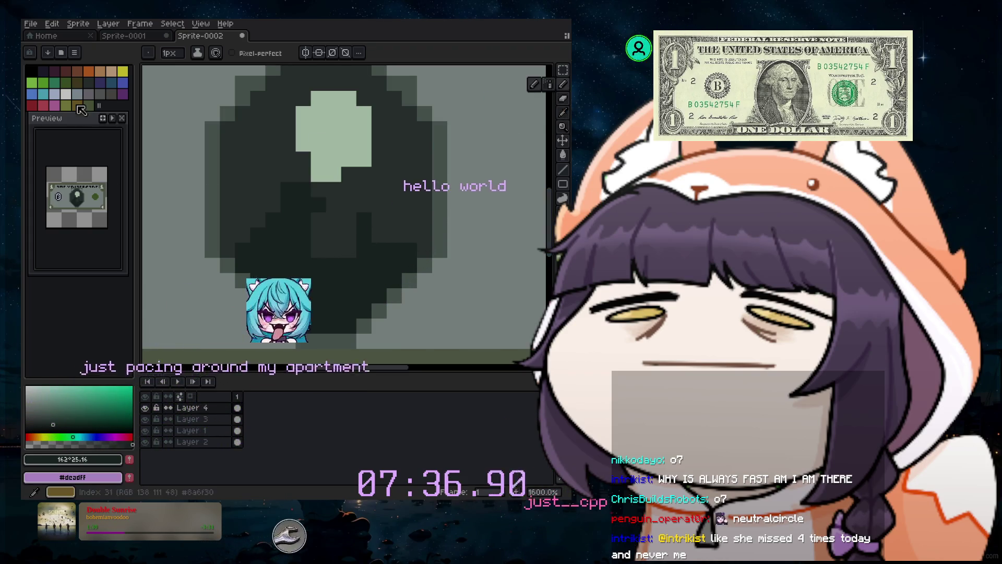
Paint dark eye and nose detail into the skull's face with dark swatch 14.
click(89, 82)
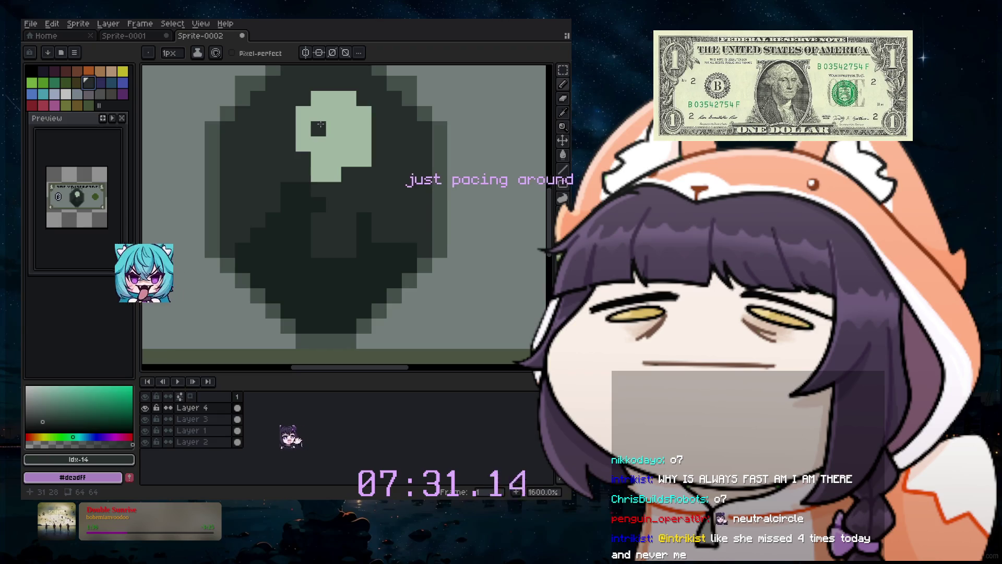
click(330, 157)
scroll(457, 192, down, 5)
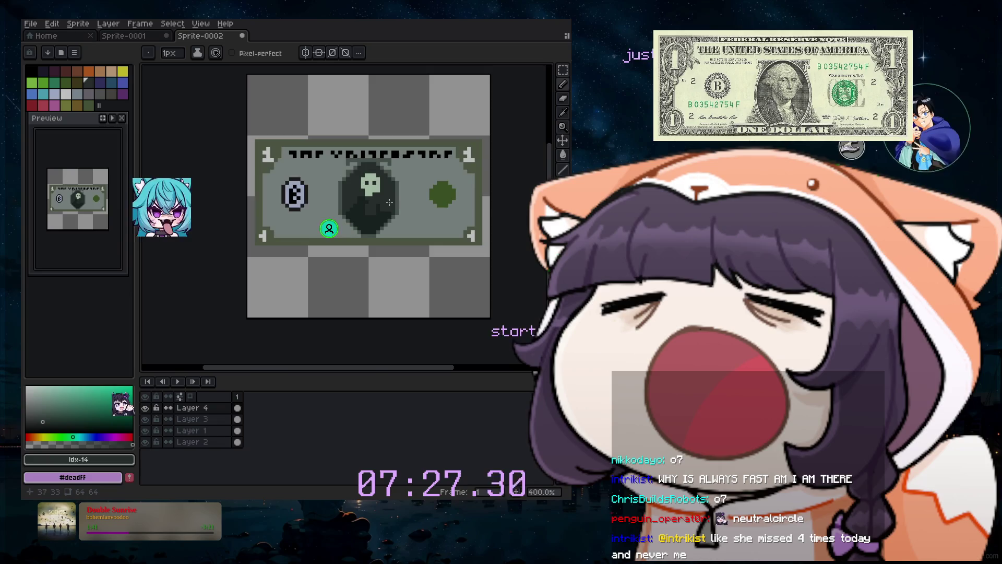
scroll(390, 210, up, 5)
scroll(440, 222, up, 2)
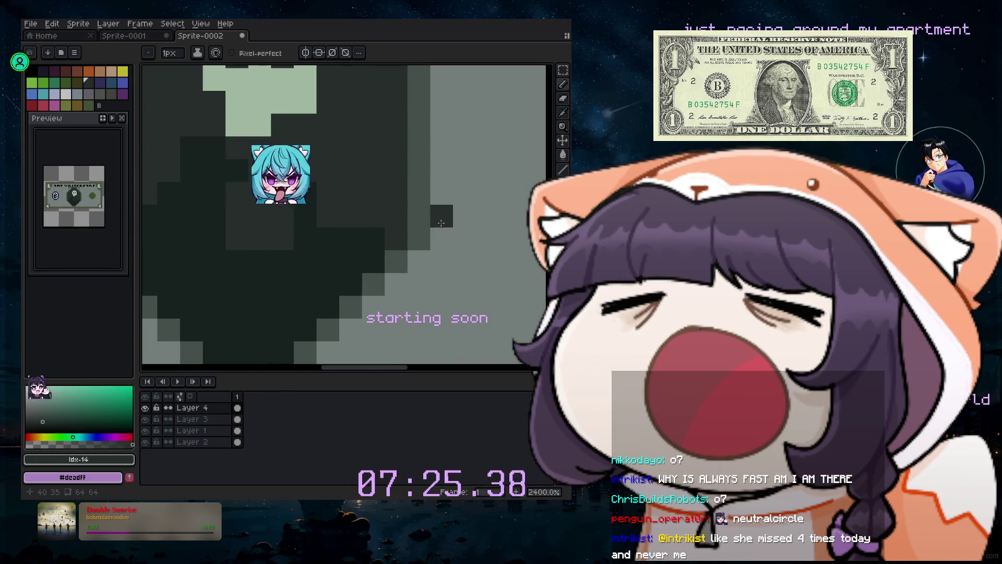
scroll(376, 163, down, 3)
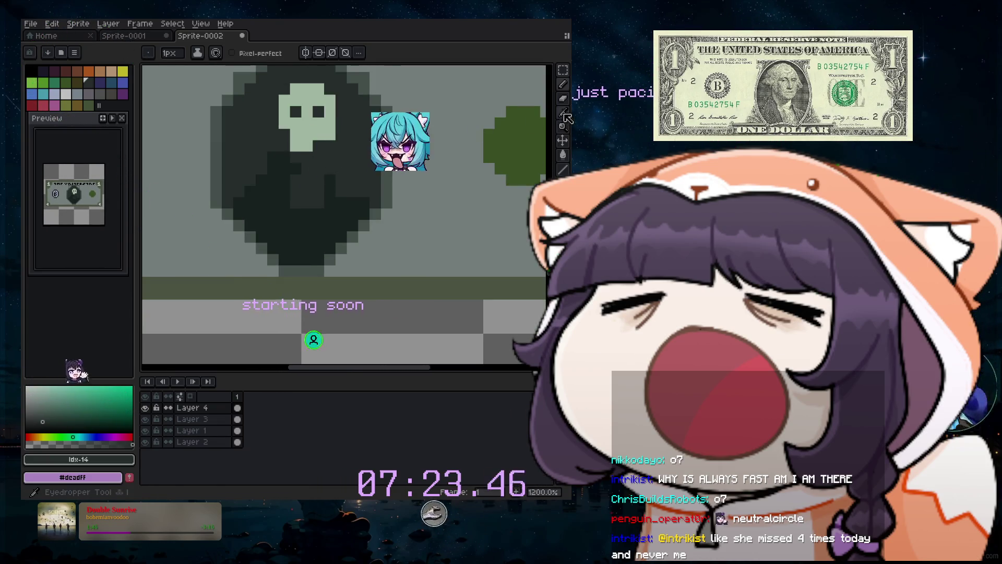
Sample the skull's light green and tidy its top-right and lower edges.
click(329, 137)
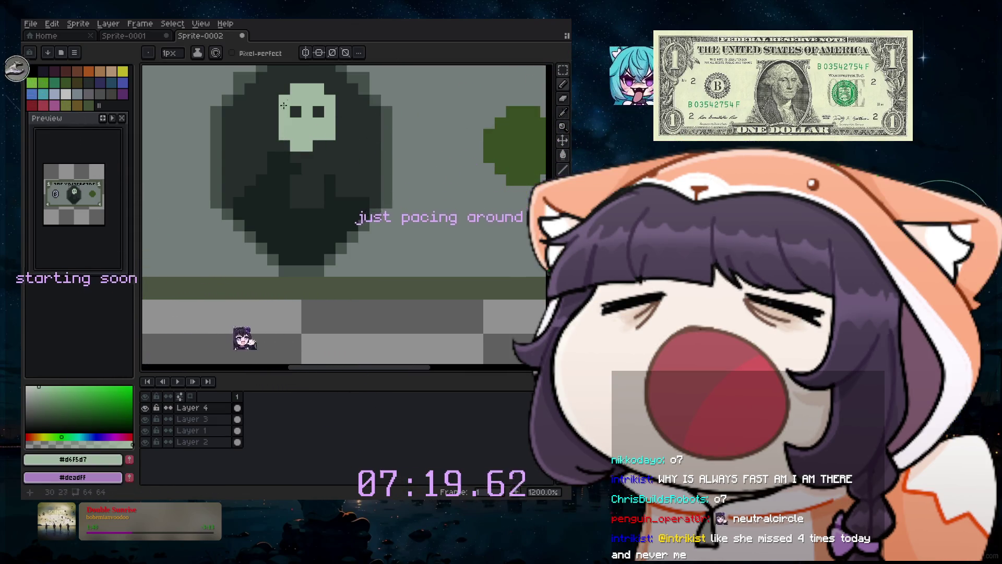
drag(328, 90, 340, 89)
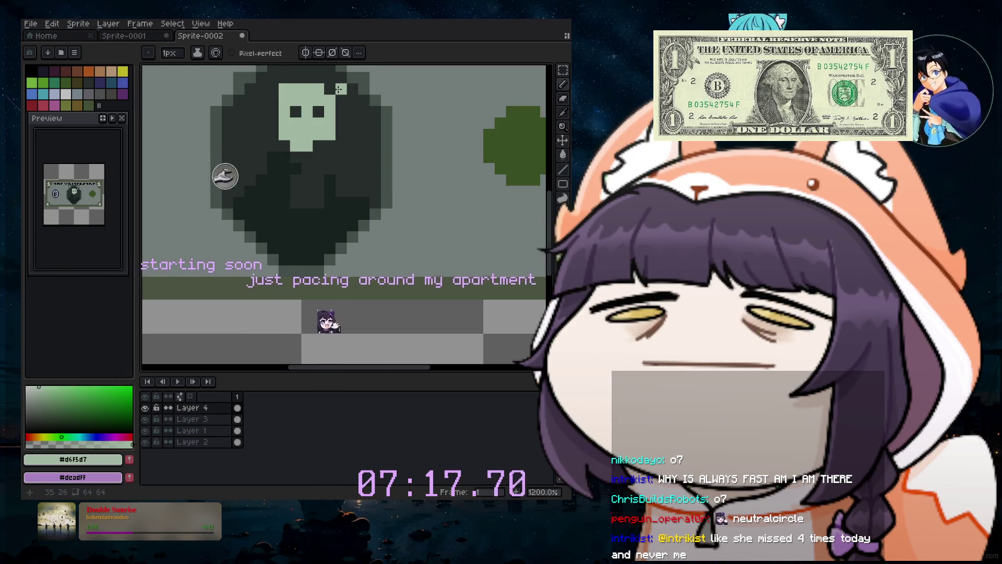
key(ctrl+z)
click(340, 111)
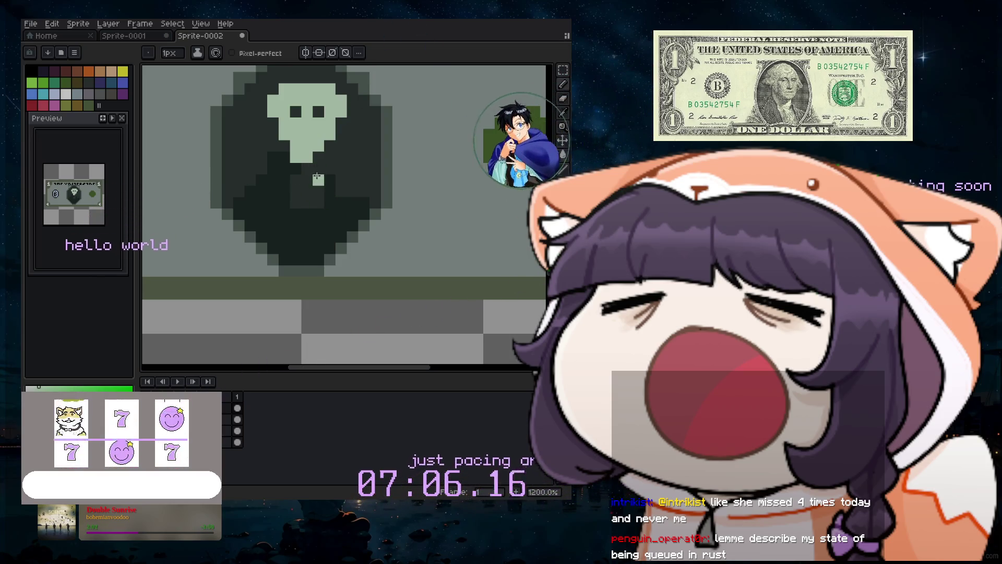
Extend the skull's chin with light pixels and zoom out to see the whole bill.
drag(298, 167, 298, 175)
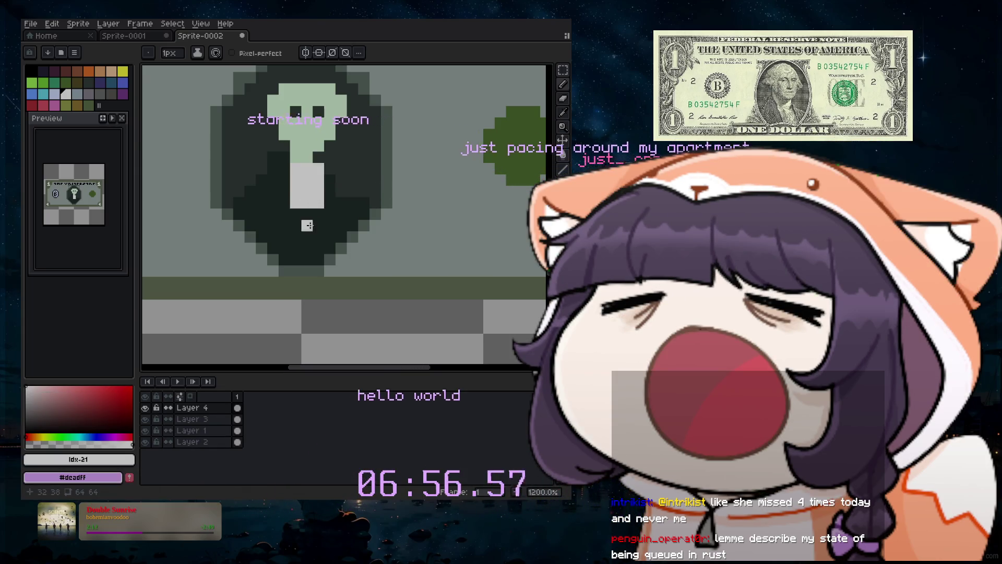
scroll(315, 225, down, 5)
scroll(337, 192, down, 2)
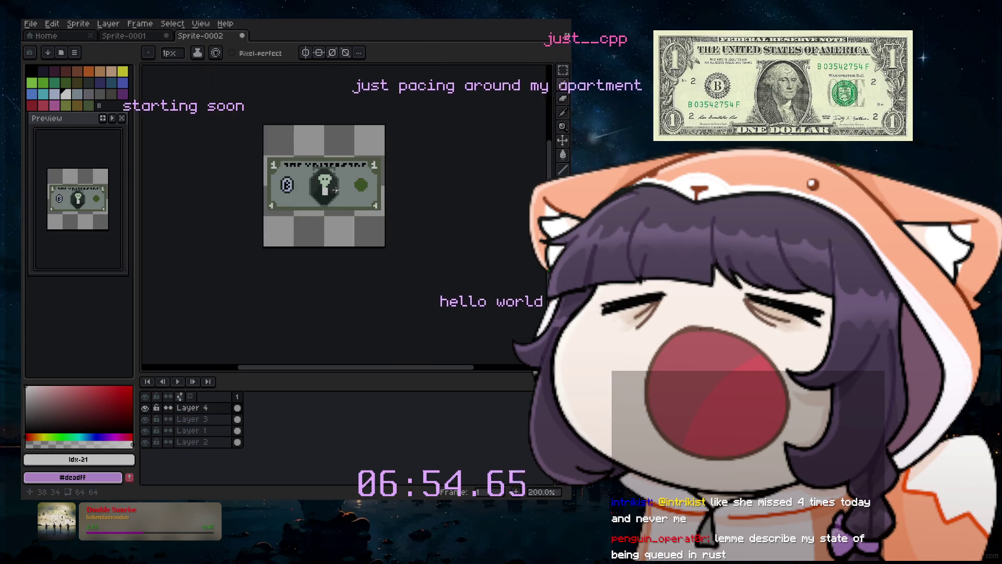
scroll(319, 184, down, 3)
scroll(317, 179, up, 3)
scroll(344, 176, up, 1)
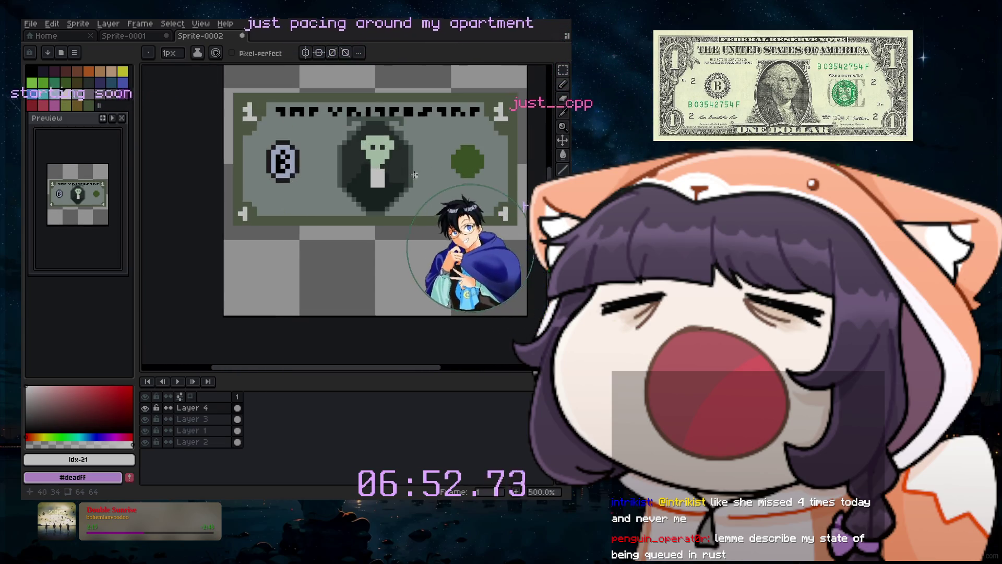
scroll(371, 174, up, 1)
scroll(398, 171, up, 1)
scroll(394, 162, up, 1)
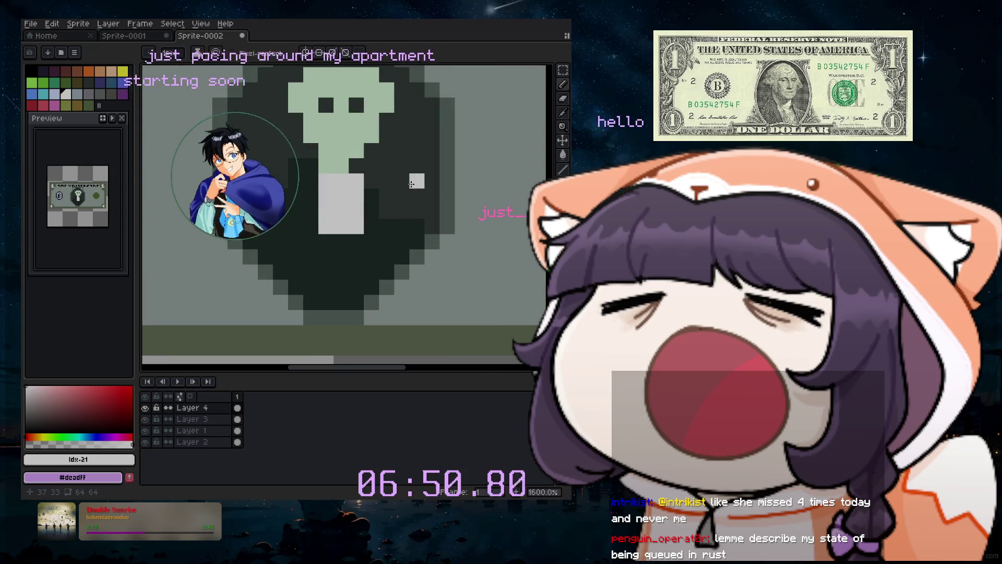
scroll(389, 146, up, 1)
scroll(386, 141, up, 1)
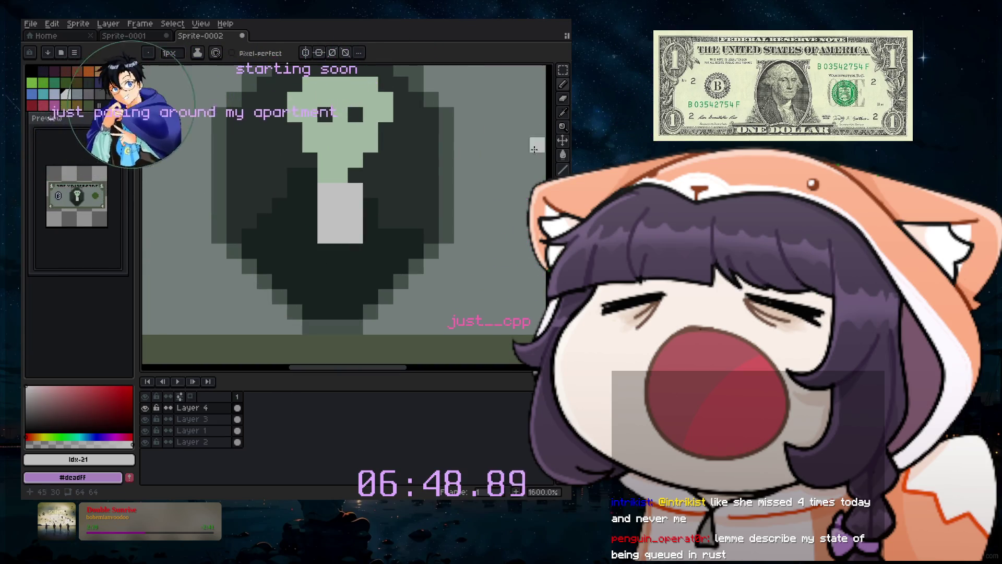
Sample the bill's muted grey-green #647059 from the oval as the pencil colour.
key(i)
click(386, 209)
key(b)
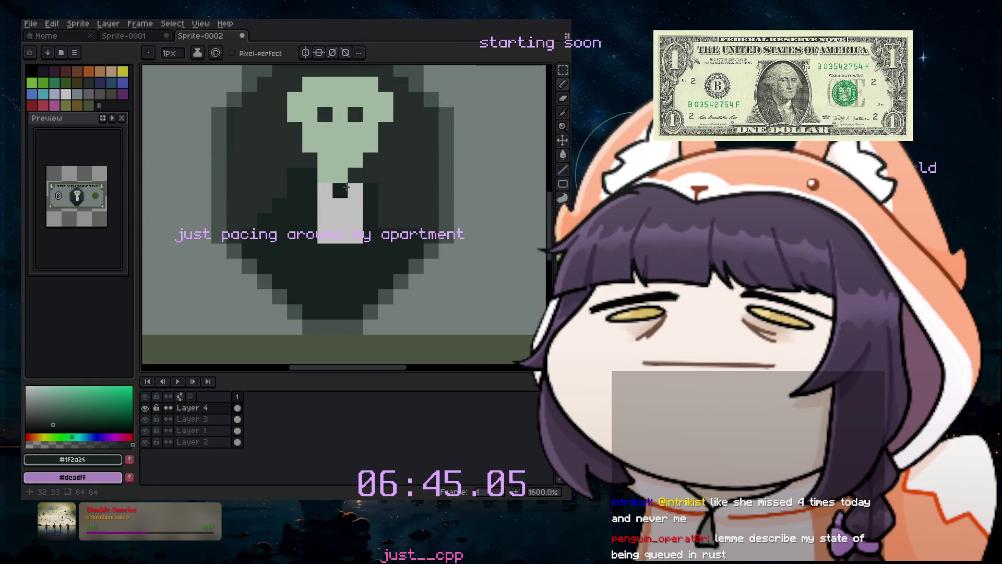
scroll(329, 256, down, 1)
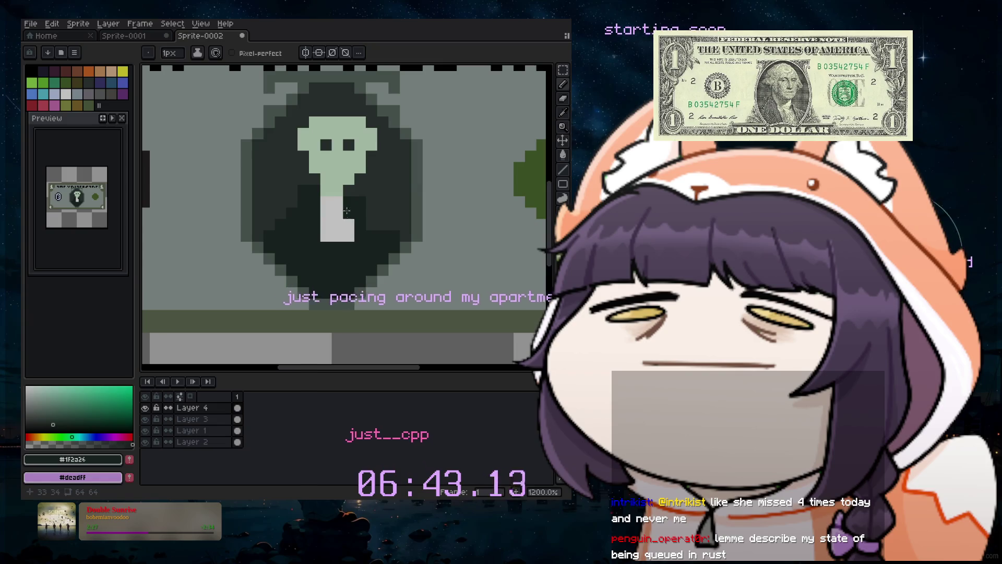
scroll(345, 286, down, 3)
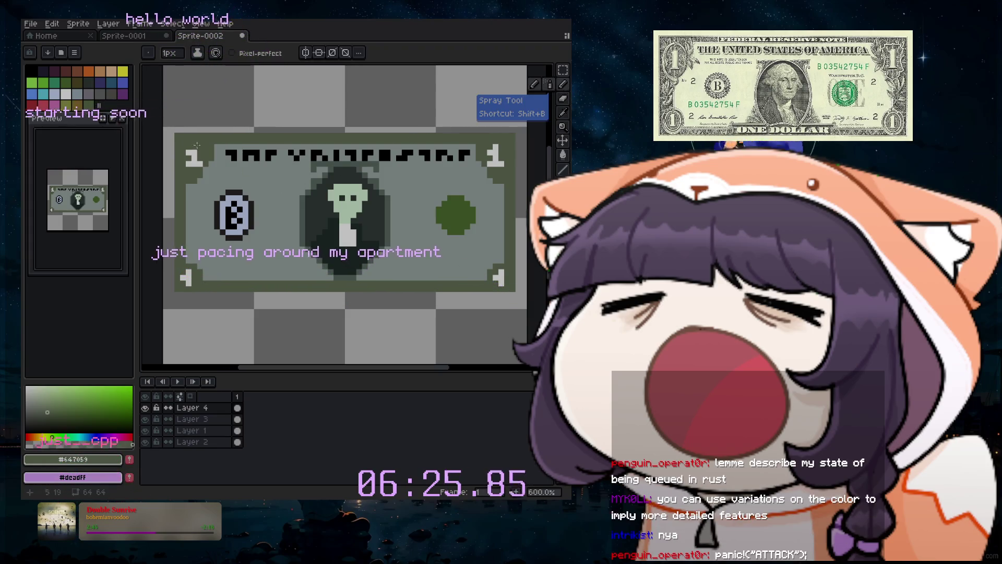
Try dark green pixels near the top-left border, then undo them.
scroll(209, 163, up, 4)
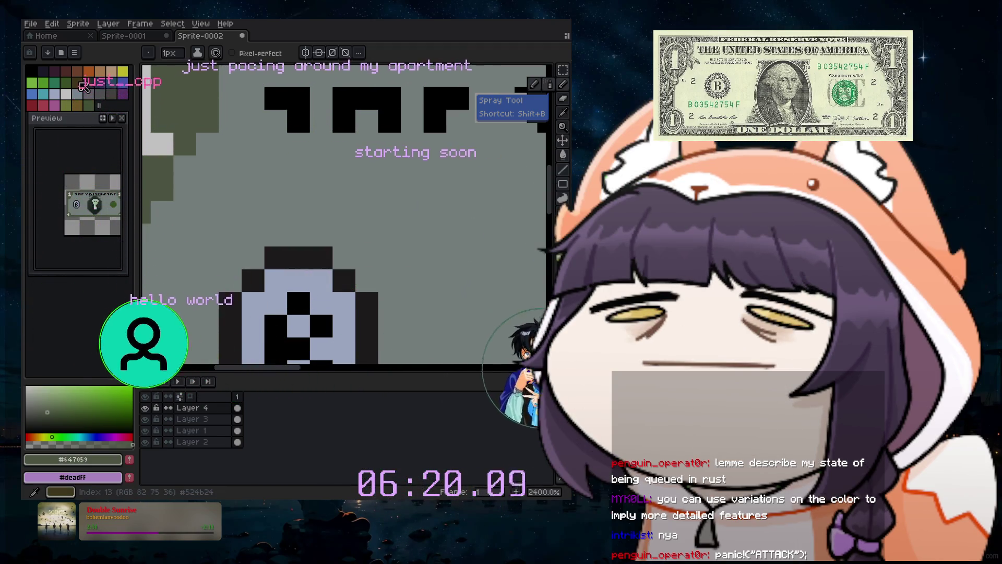
click(66, 82)
click(226, 135)
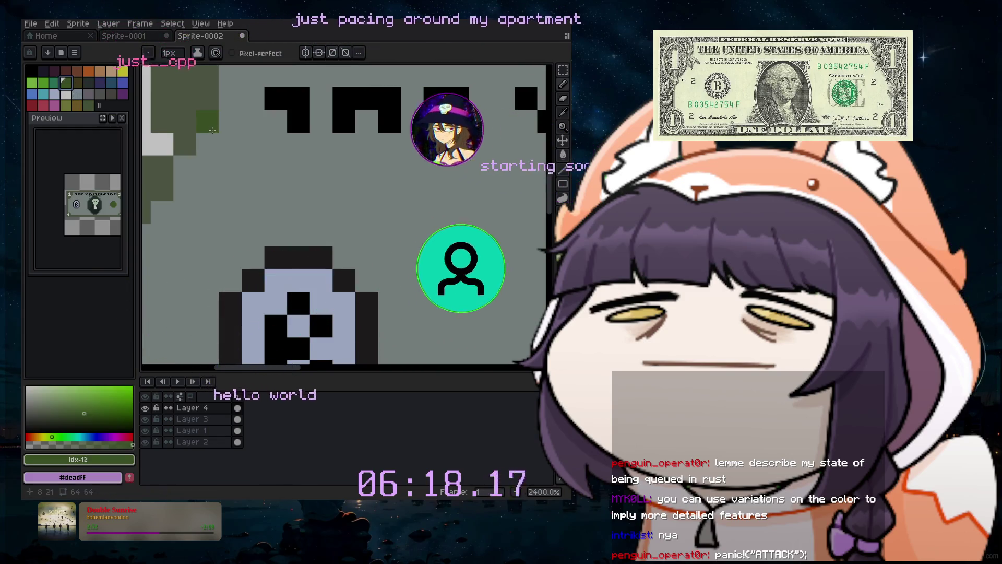
drag(226, 135, 227, 129)
key(ctrl+z)
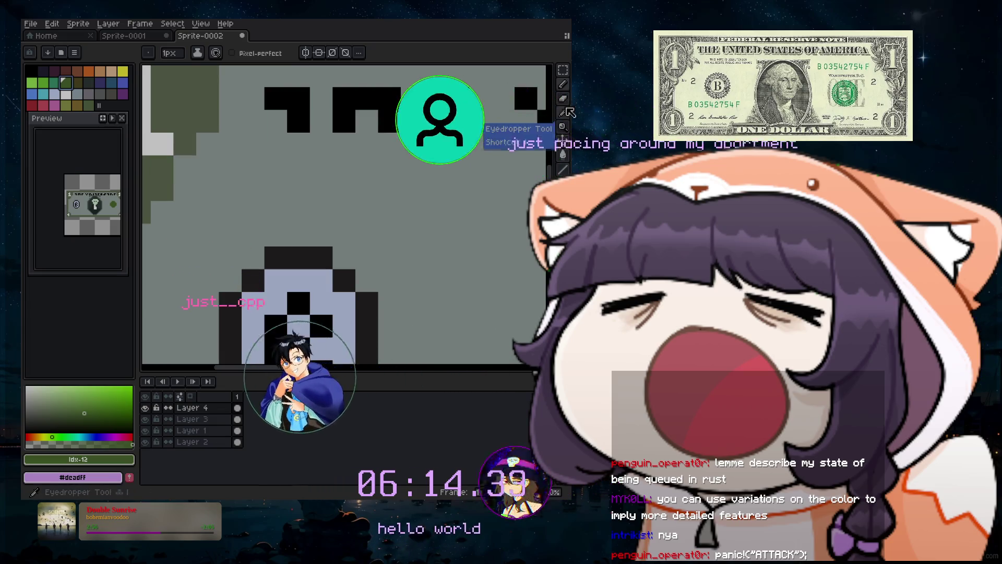
Sample the border's muted green and dot a few pixels beside the heading lettering.
key(i)
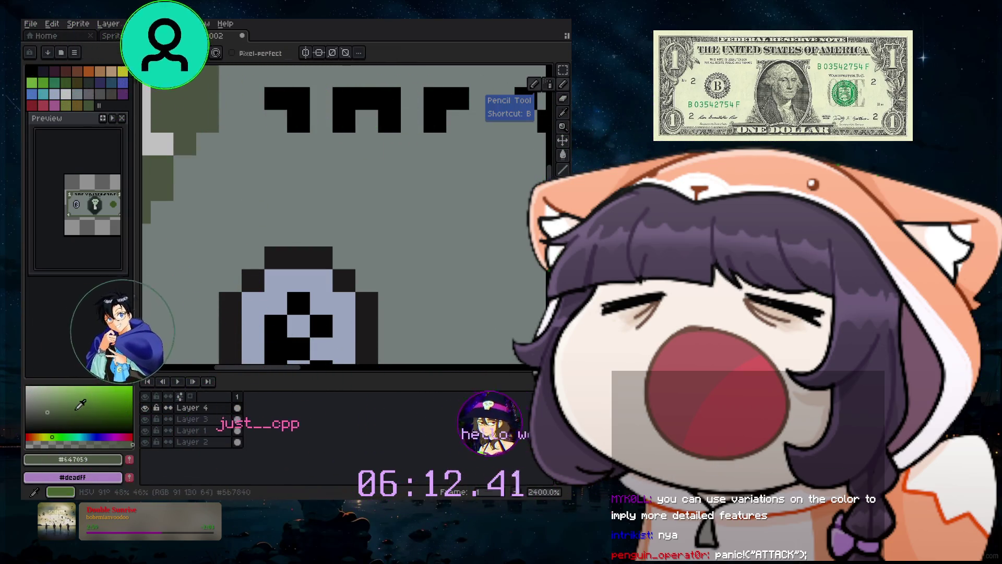
click(54, 399)
click(49, 405)
click(230, 143)
click(275, 141)
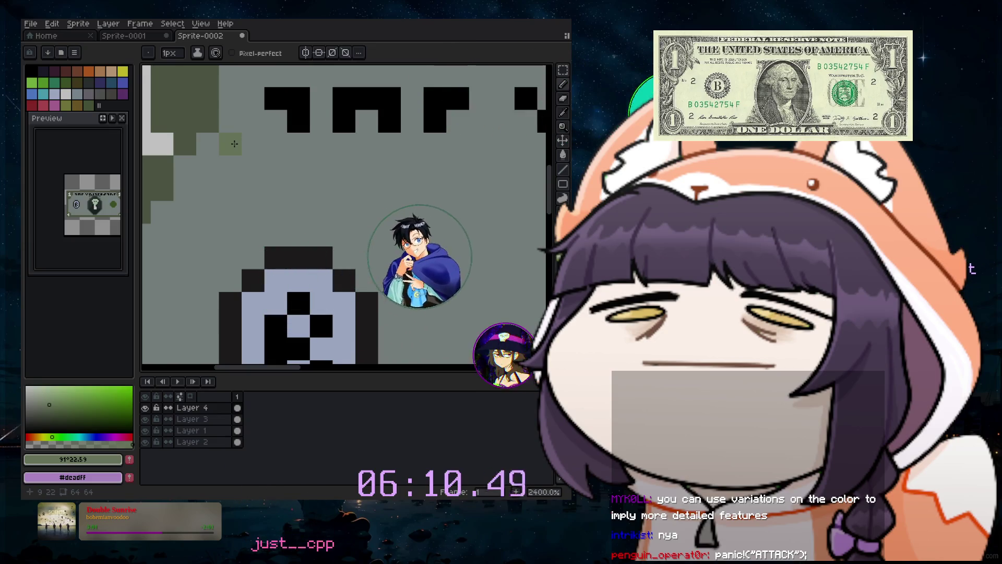
click(254, 121)
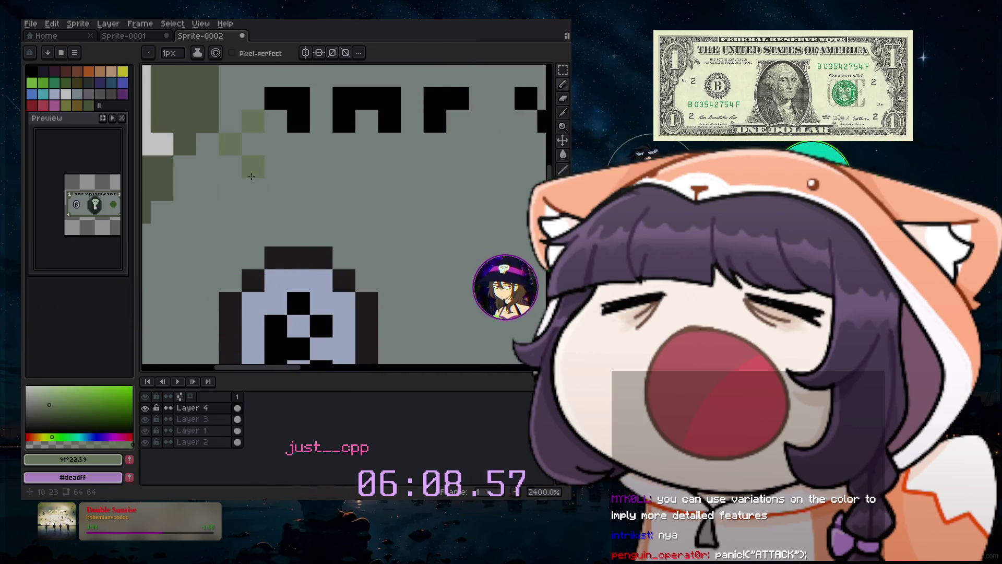
scroll(251, 176, down, 4)
scroll(196, 261, down, 2)
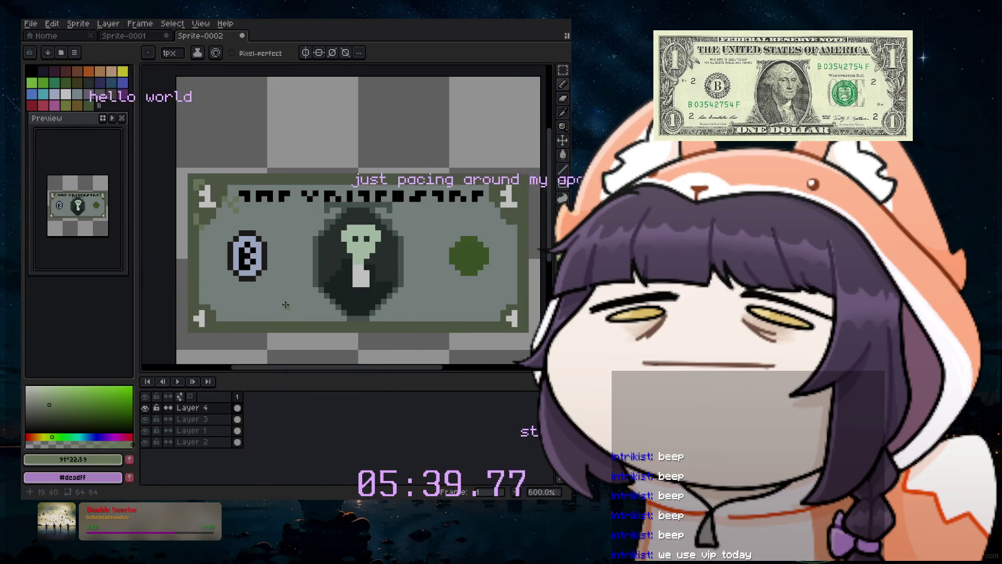
Return to the Pencil and pick a saturated leaf green from the colour spectrum.
key(ctrl)
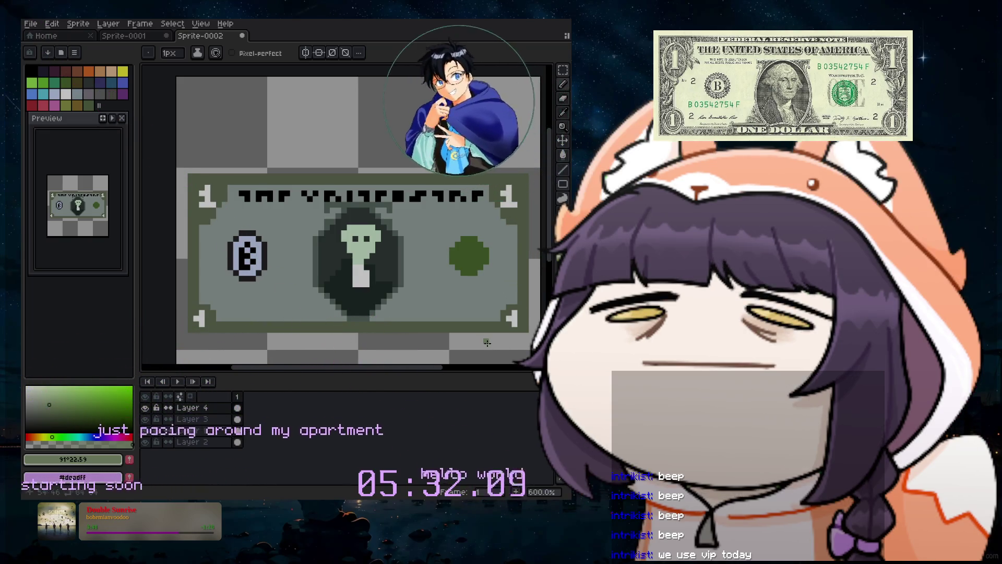
click(563, 86)
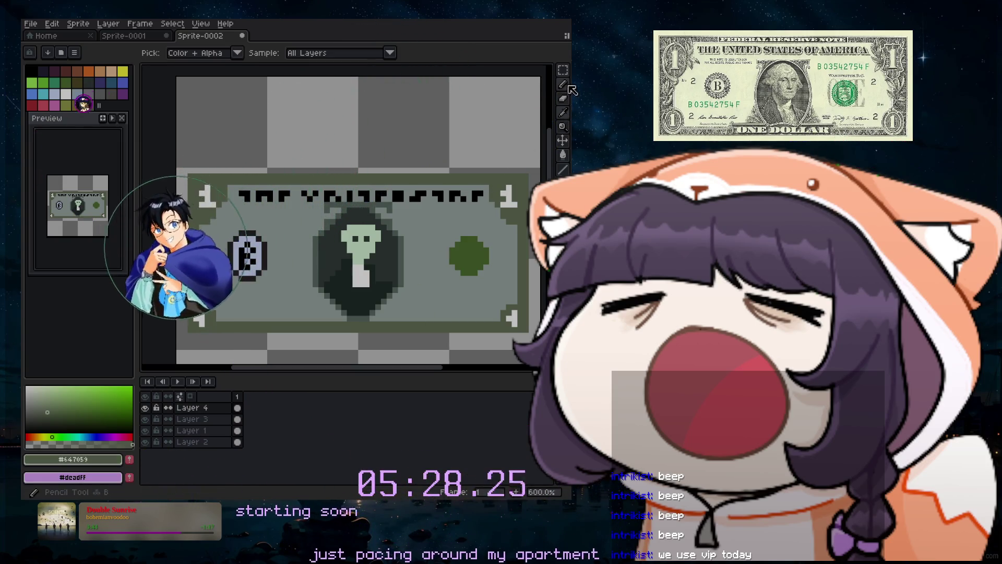
click(81, 388)
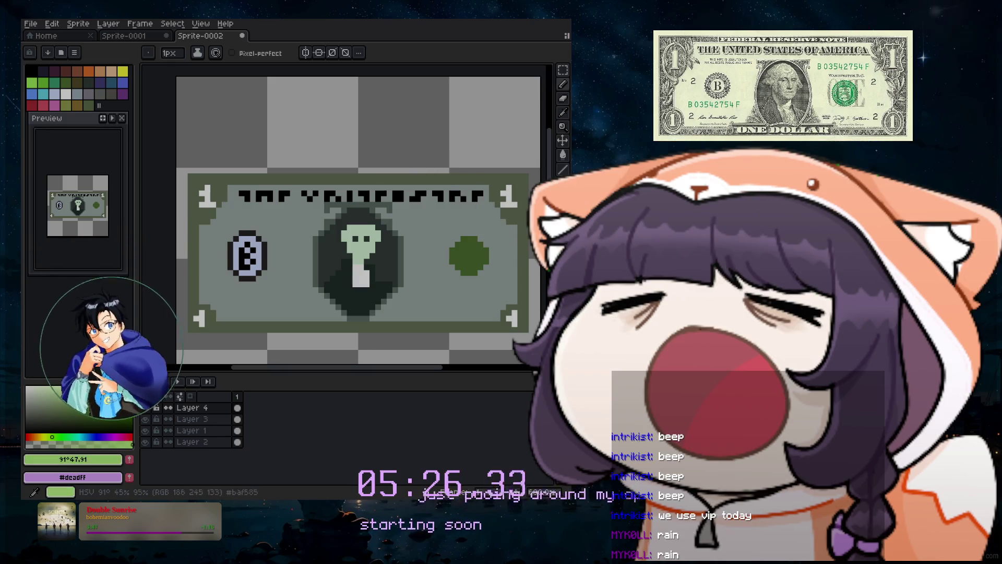
click(112, 400)
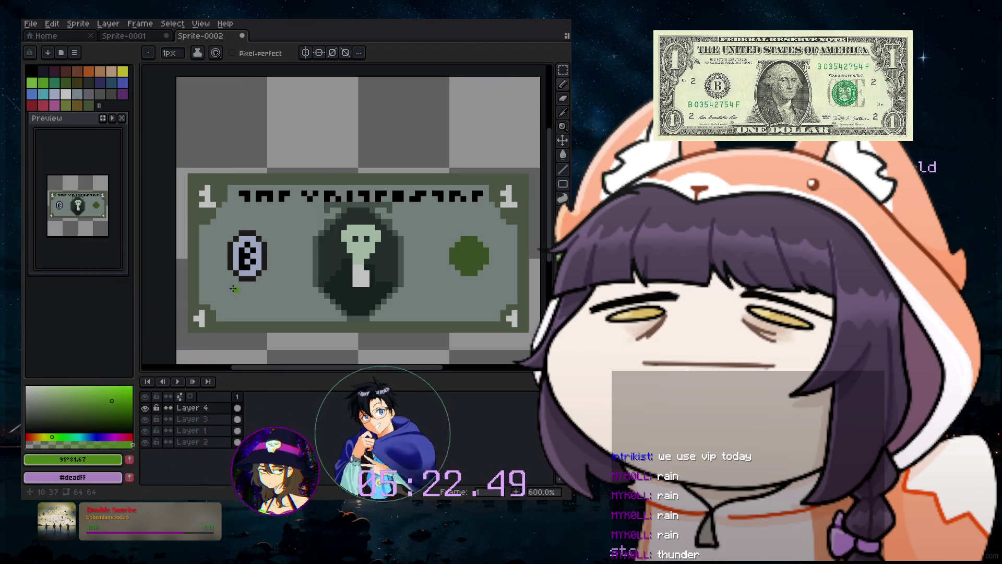
scroll(229, 290, up, 3)
scroll(230, 290, up, 2)
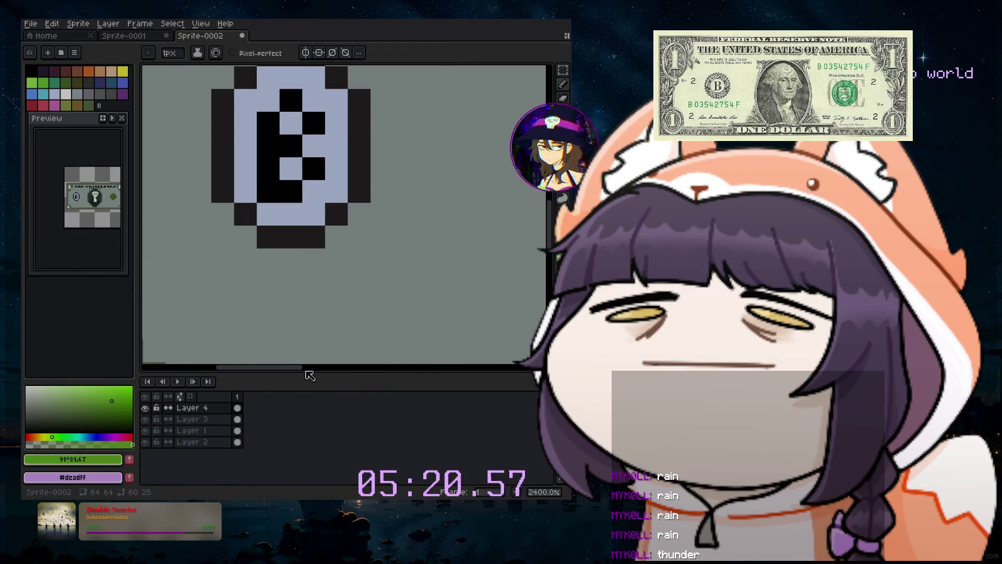
Draw the first green pixel letters under the B coin, ending with an L shape.
scroll(318, 282, left, 2)
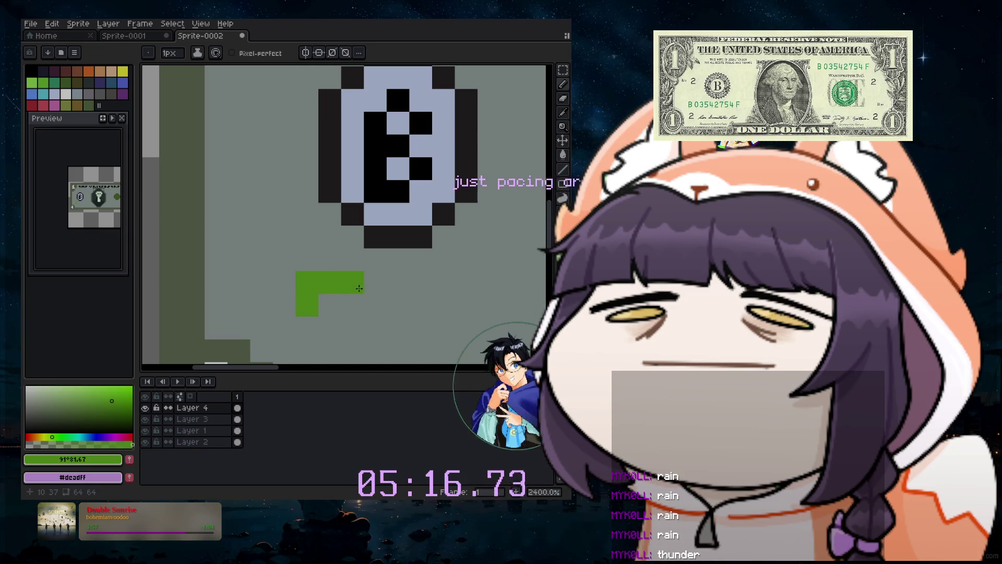
drag(374, 281, 375, 305)
click(420, 282)
click(425, 323)
key(ctrl+z)
key(ctrl+z)
click(443, 305)
drag(488, 281, 488, 305)
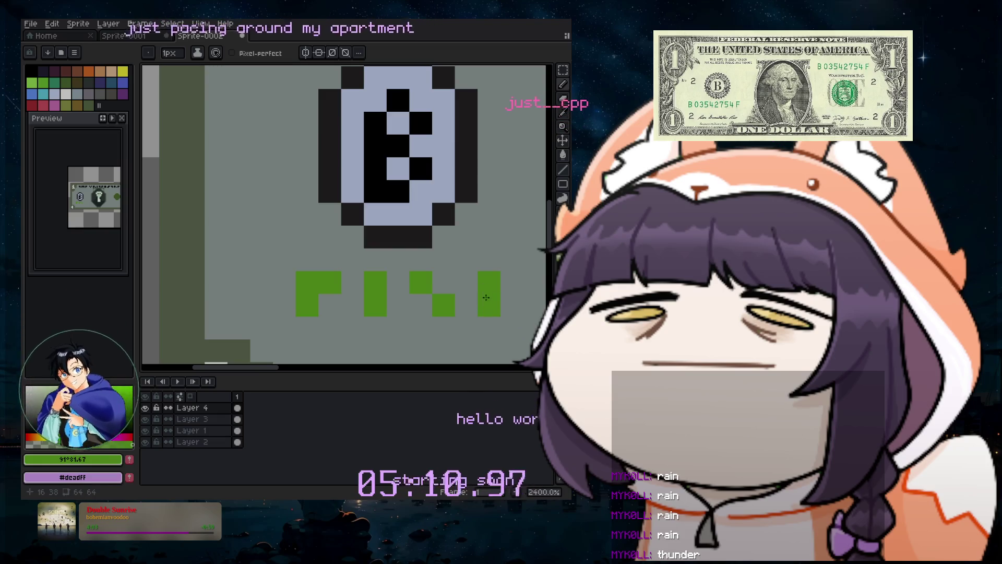
click(512, 305)
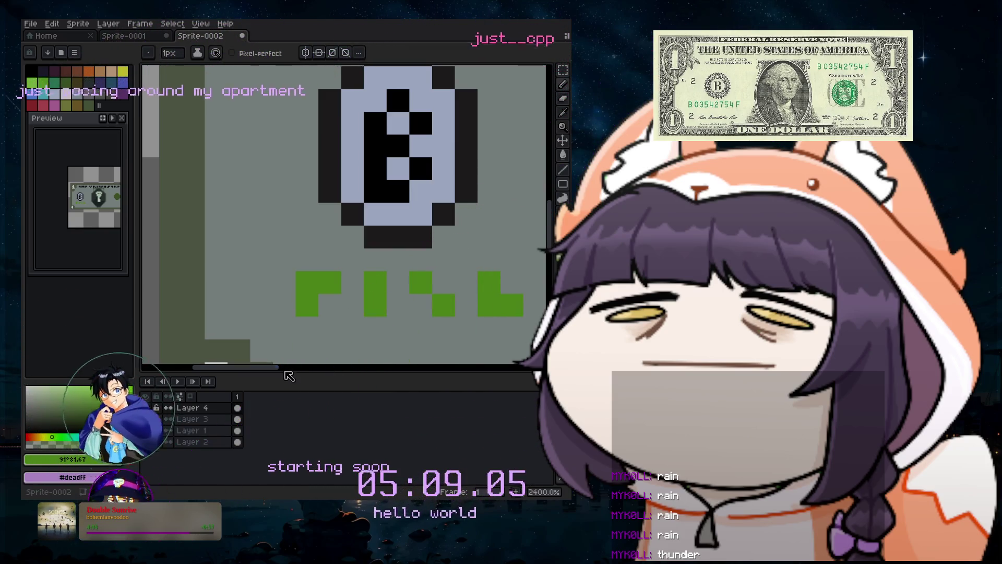
Add one more short green letter stroke to the lettering.
scroll(281, 318, down, 5)
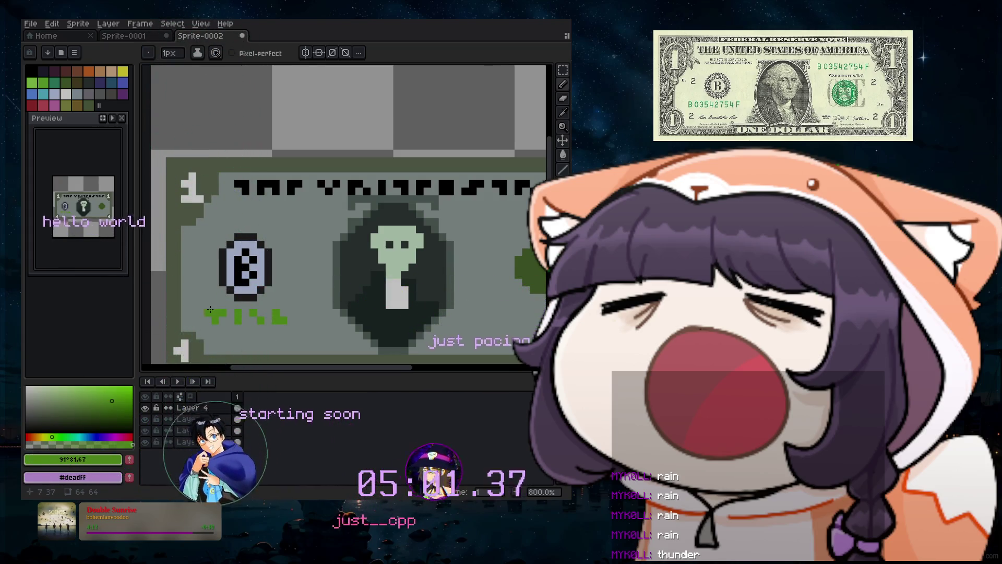
scroll(209, 309, up, 2)
scroll(220, 329, down, 1)
scroll(231, 351, up, 3)
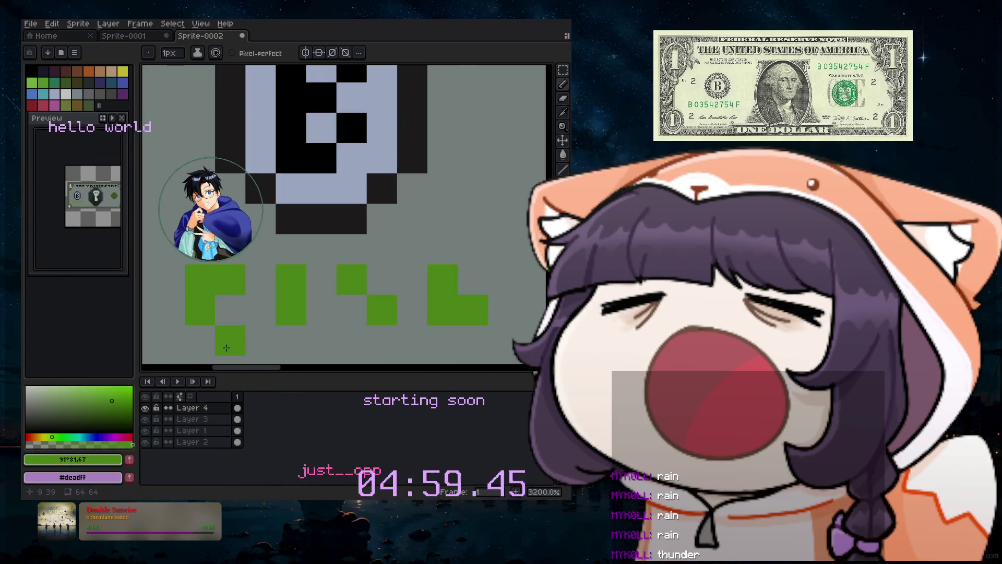
scroll(193, 297, down, 4)
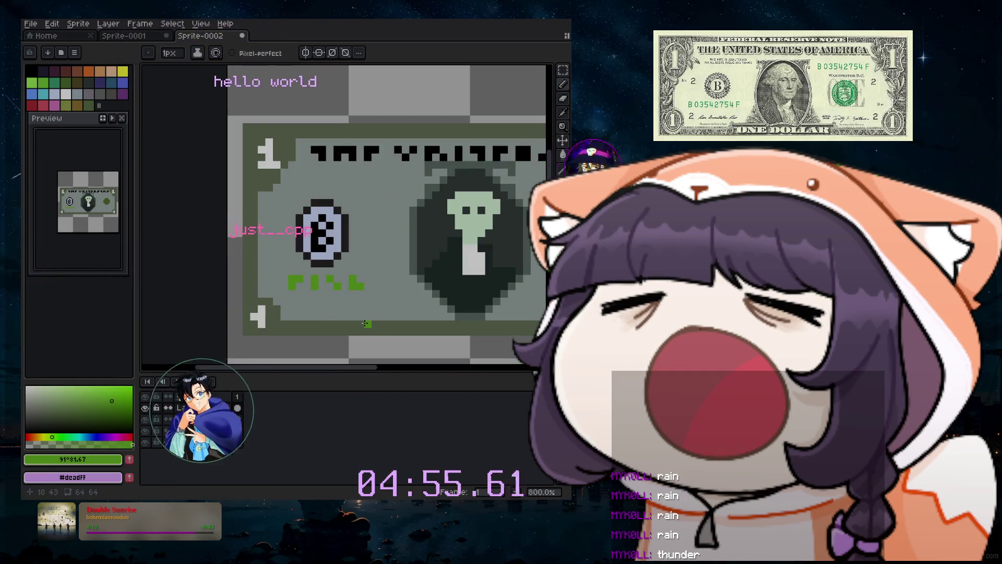
drag(375, 278, 376, 285)
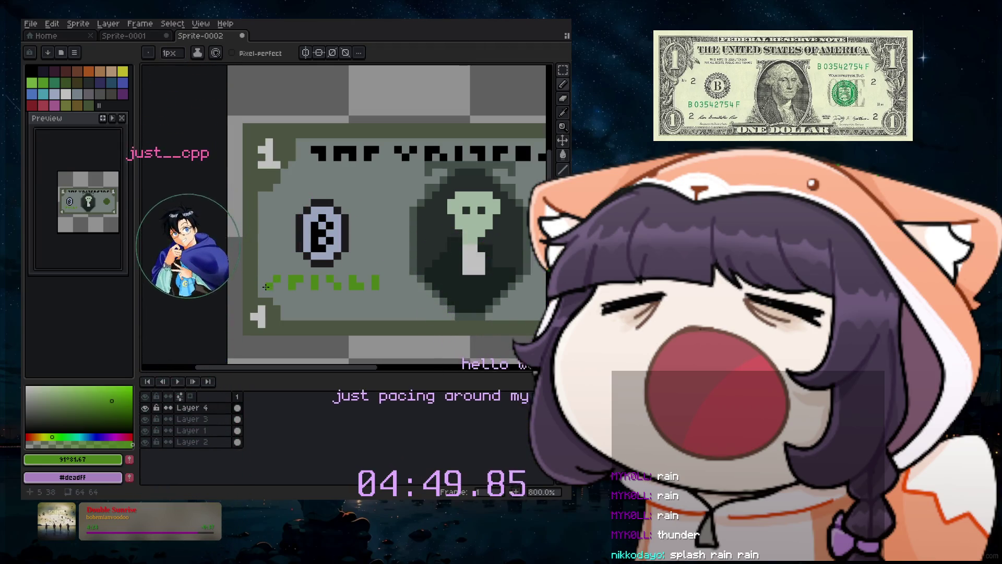
scroll(418, 343, down, 1)
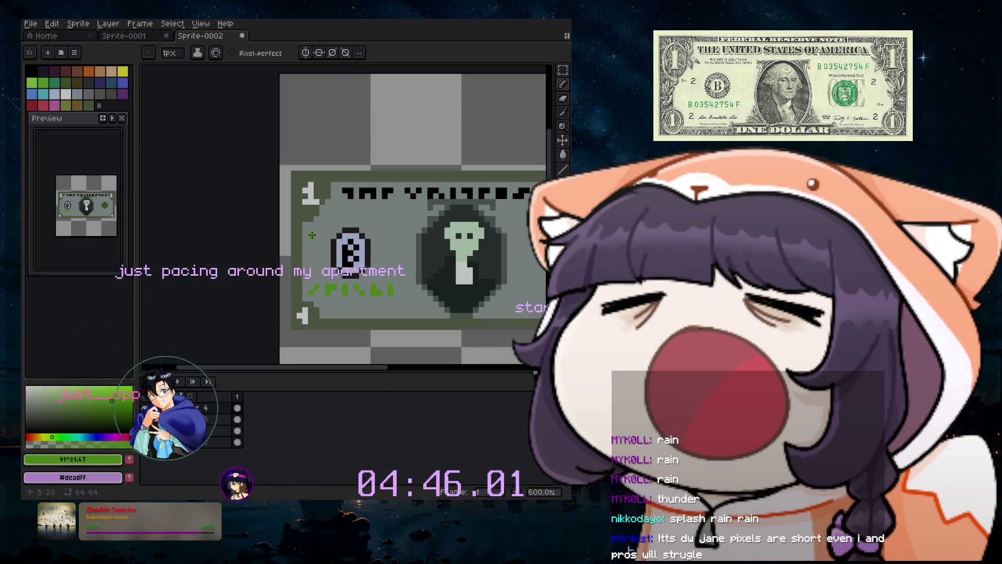
drag(364, 370, 454, 370)
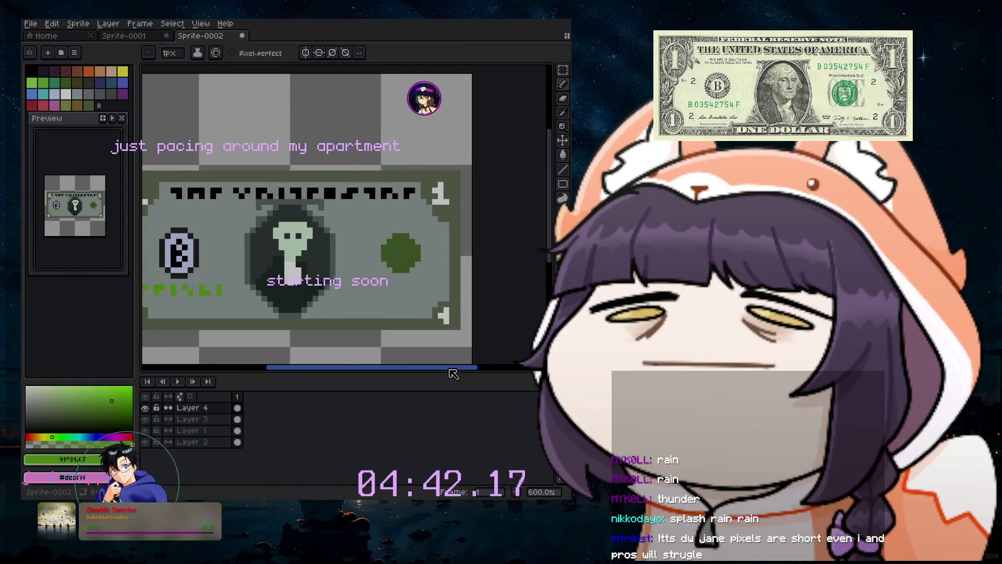
scroll(400, 264, up, 1)
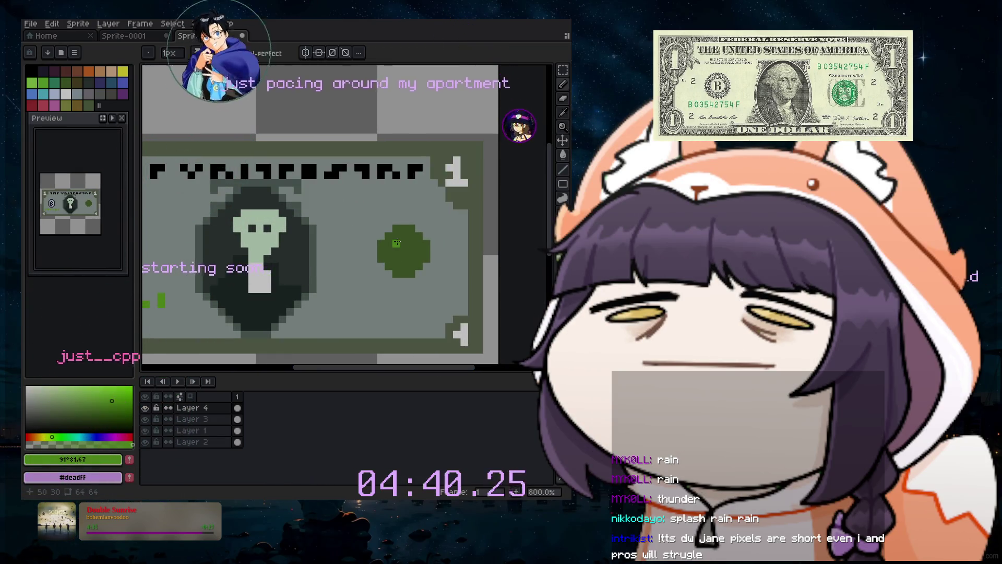
Place a light green pixel inside the green circle on the bill's right side.
drag(398, 243, 405, 244)
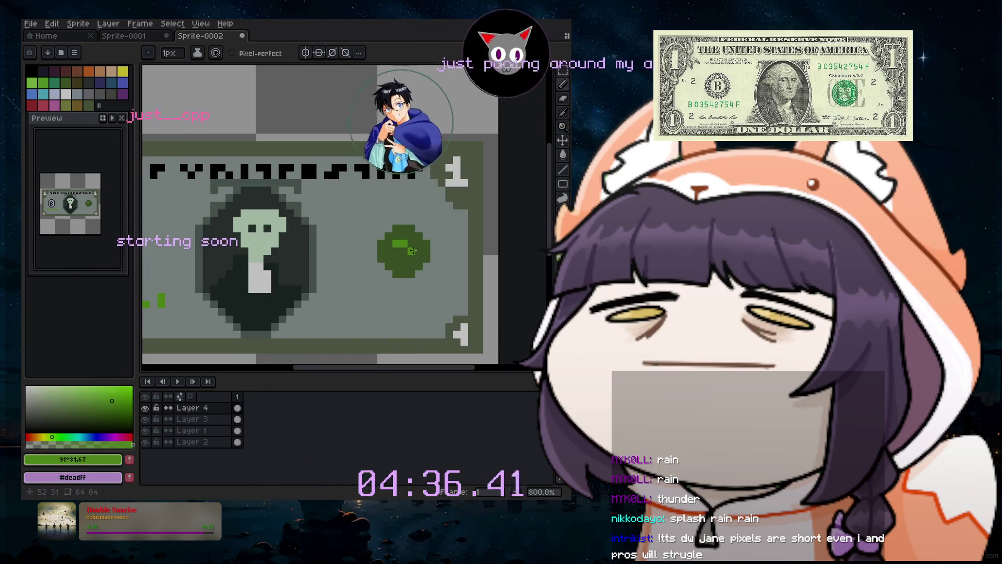
key(v)
key(ctrl+z)
key(b)
click(402, 244)
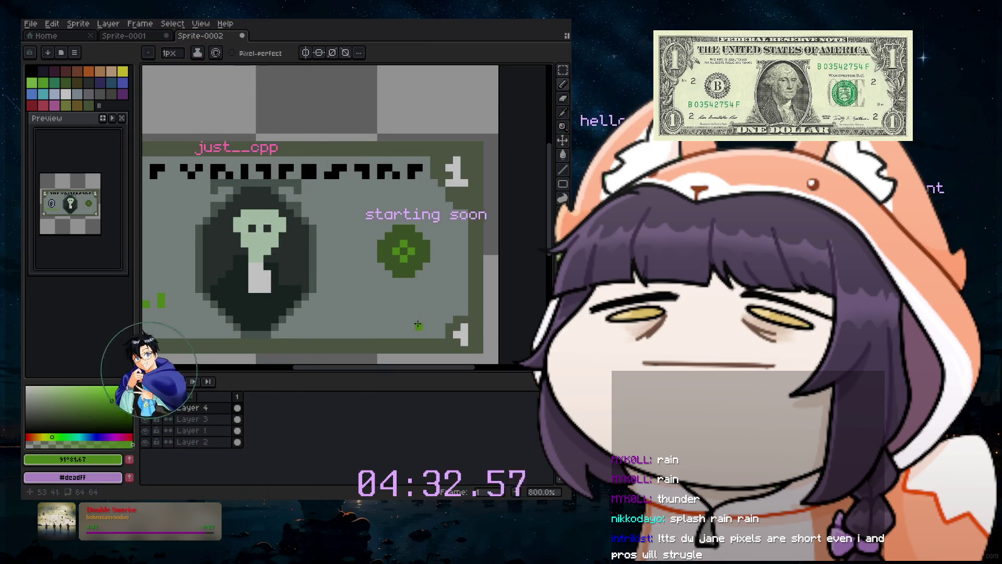
scroll(418, 324, down, 2)
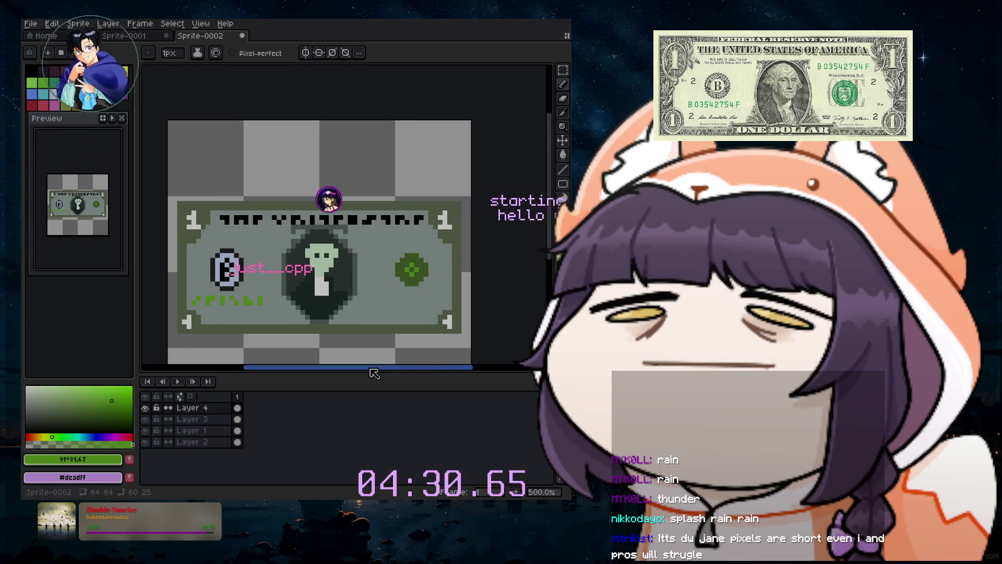
Pick black and draw small diagonal marks near the bill's right edge.
drag(375, 368, 374, 367)
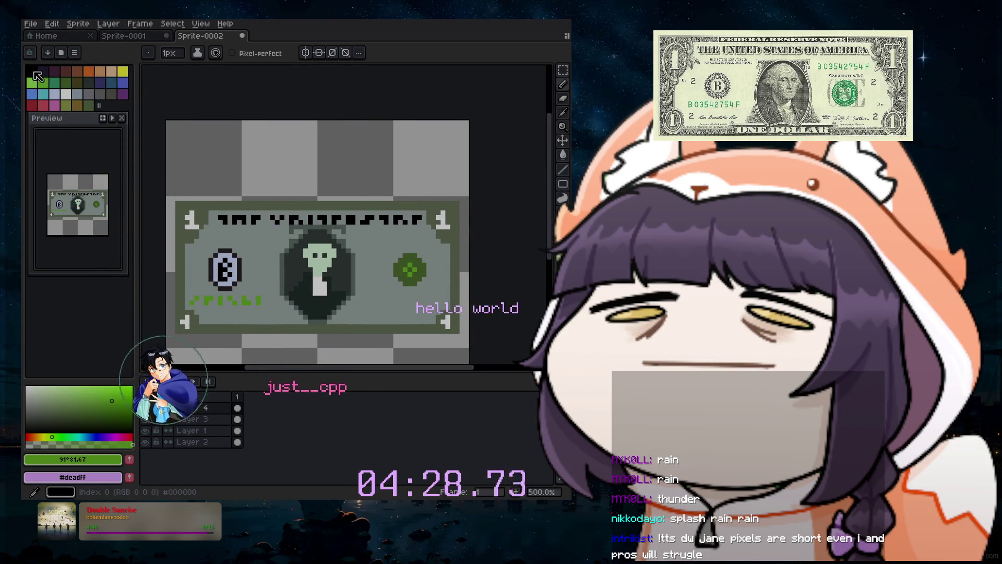
click(34, 73)
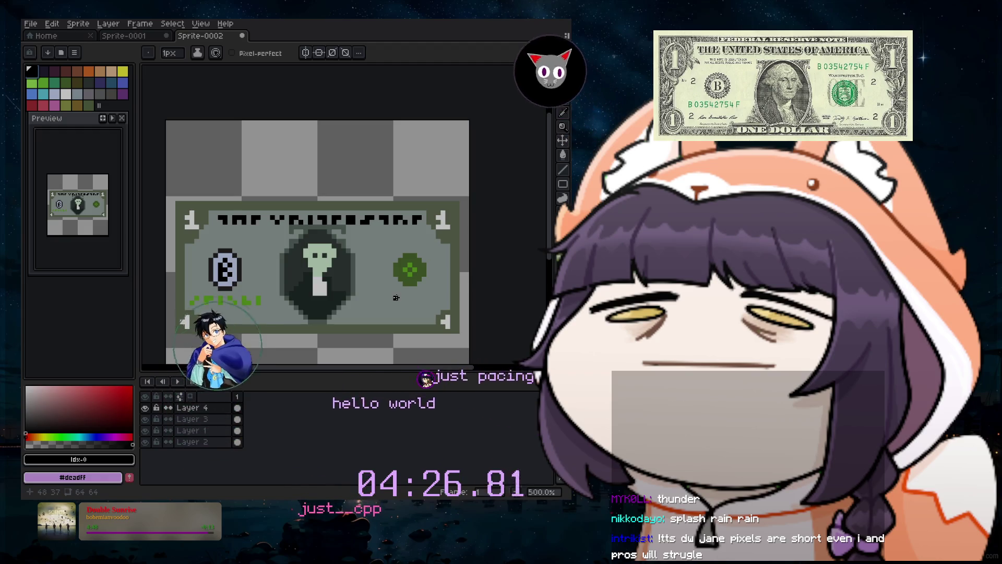
scroll(415, 303, up, 2)
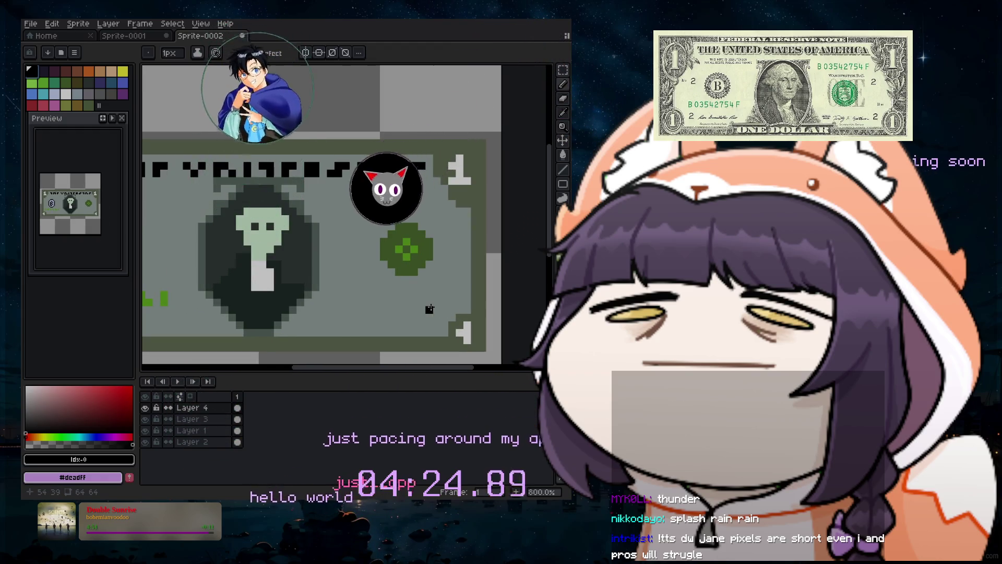
drag(437, 310, 444, 317)
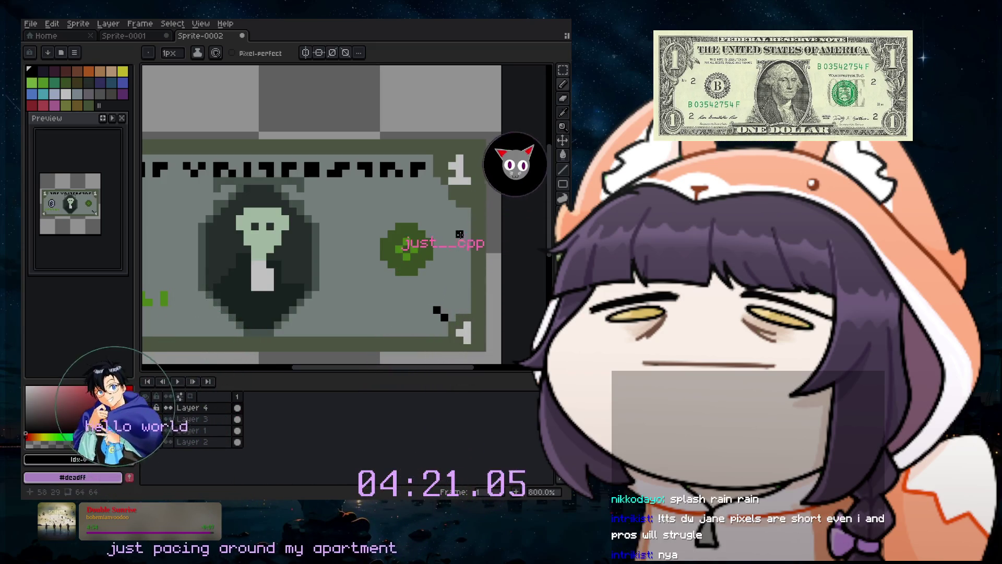
drag(429, 211, 437, 219)
click(422, 293)
key(ctrl+z)
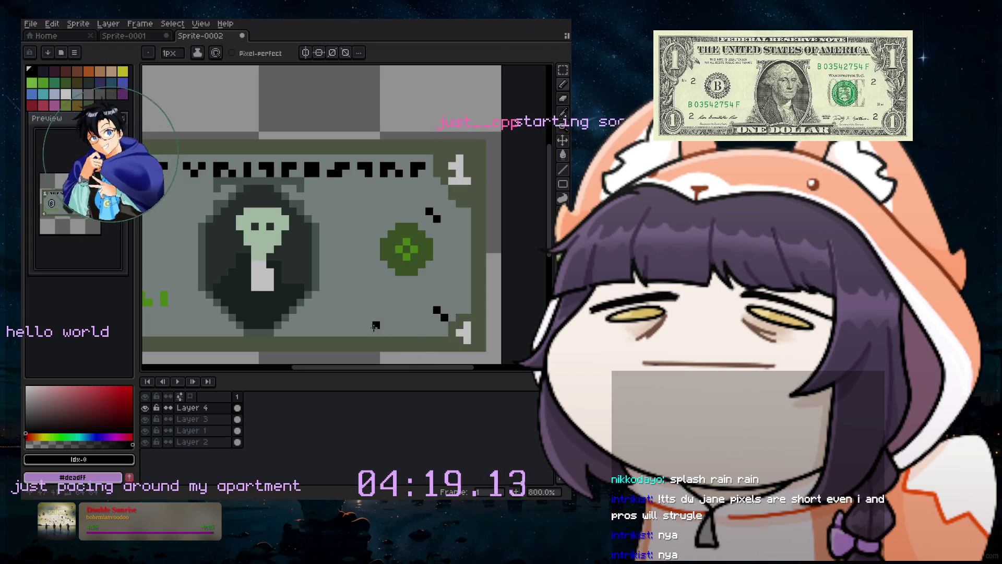
Draw a short black mark along the bill's bottom border.
drag(368, 318, 401, 325)
click(383, 325)
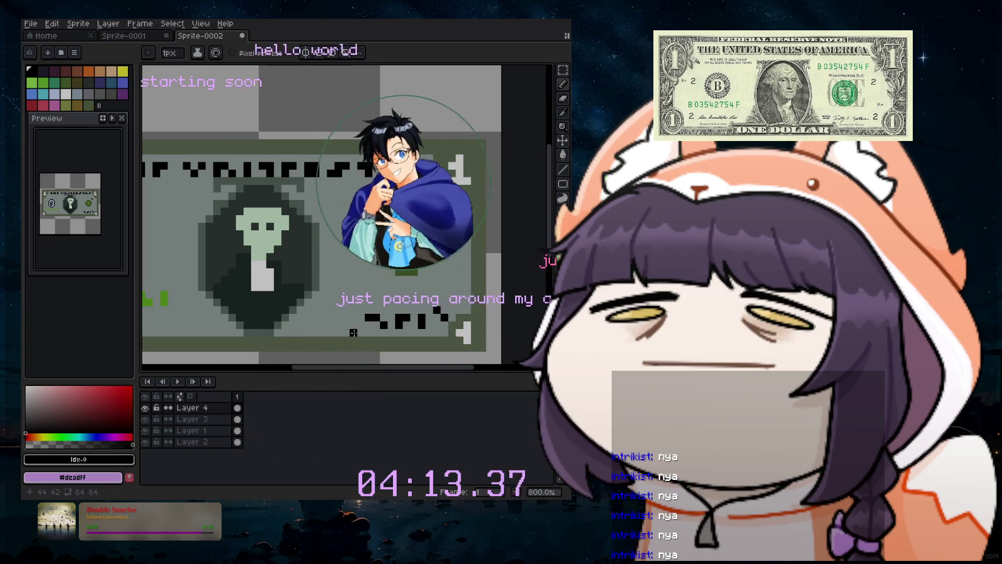
drag(332, 372, 305, 372)
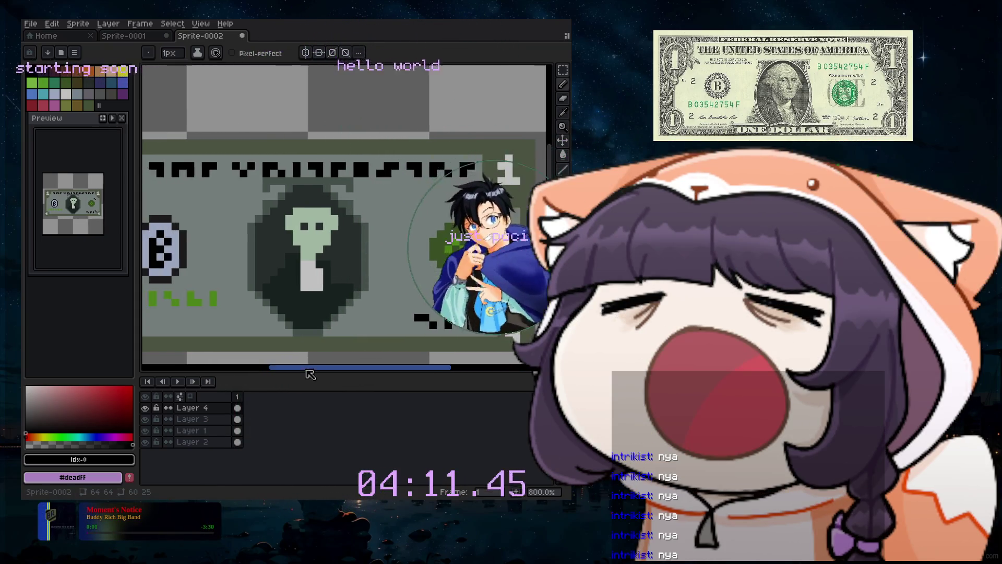
scroll(309, 334, down, 2)
scroll(309, 334, up, 2)
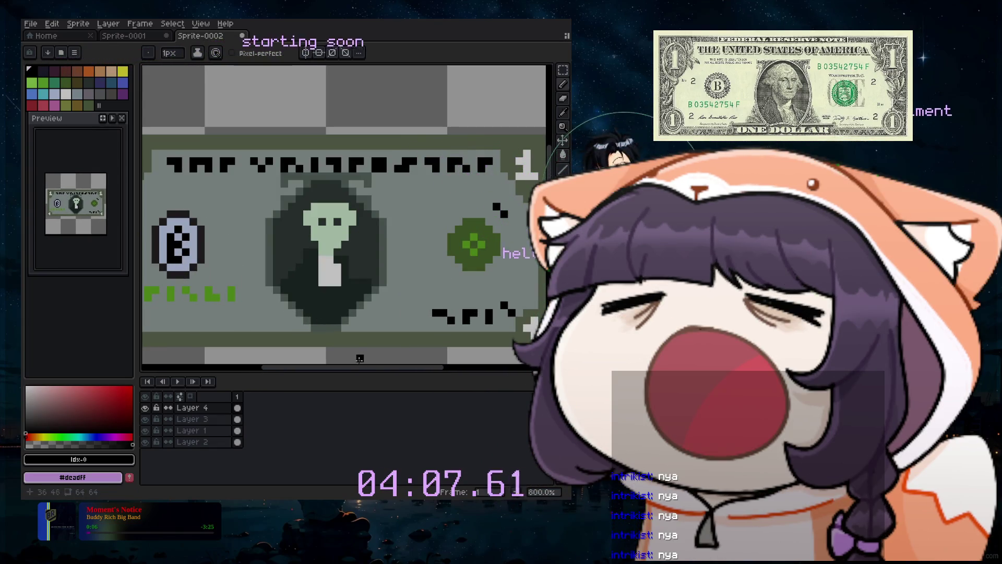
drag(366, 372, 341, 367)
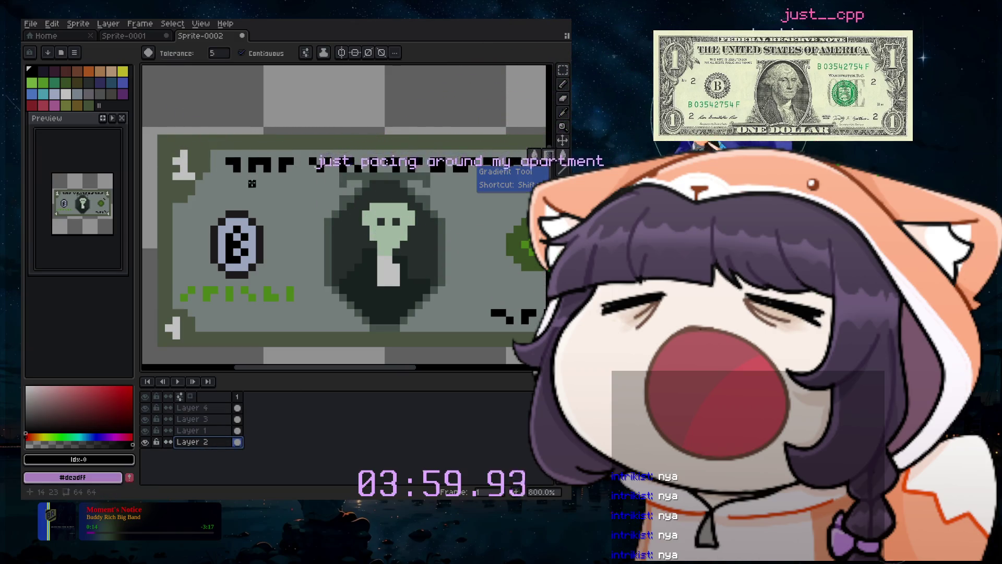
Undo the previous fill and bucket-fill the bill's interior pale sage green.
key(ctrl+z)
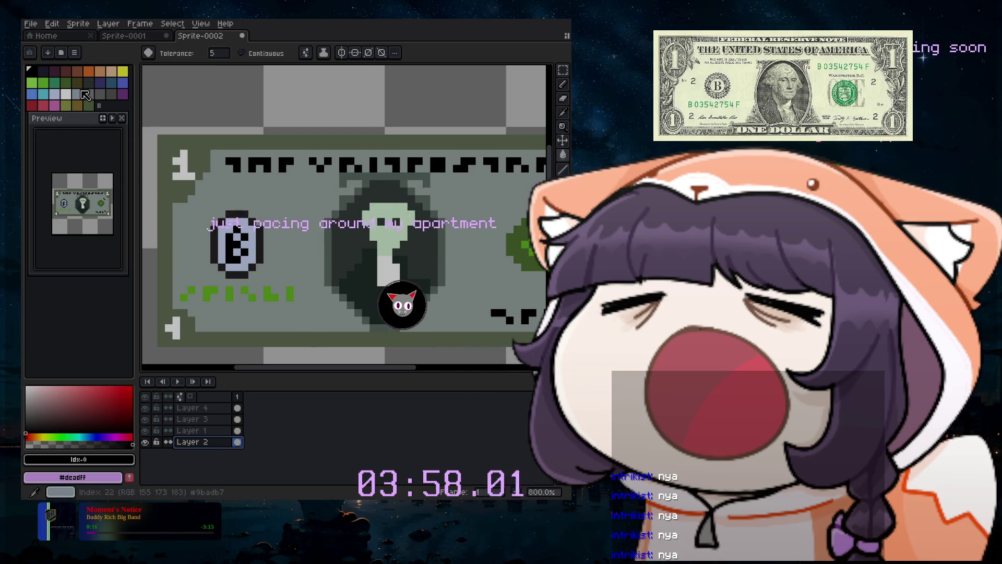
click(66, 94)
click(274, 216)
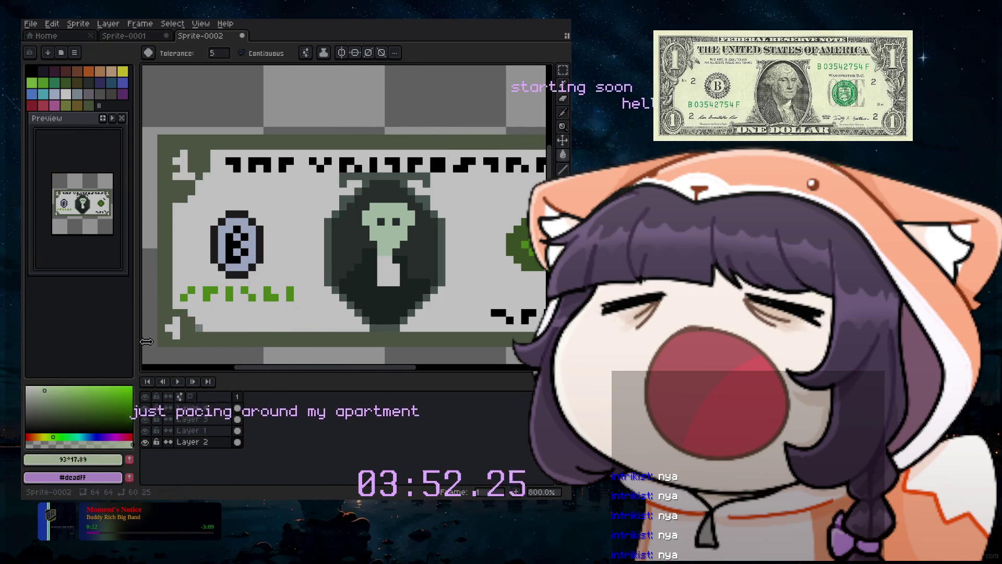
click(282, 292)
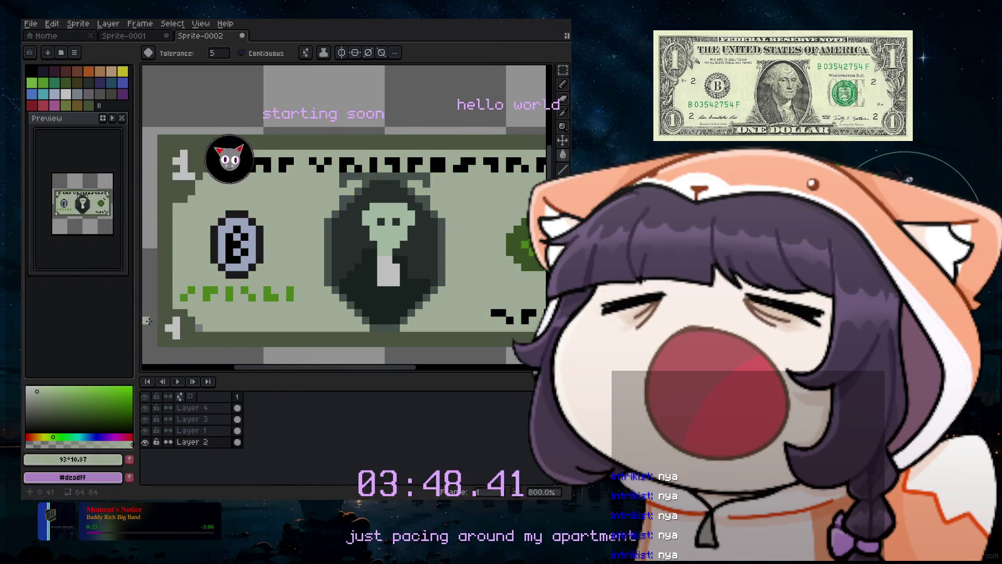
Toggle Layer 2 and Layer 1 visibility to compare, then show Layer 2 again.
click(145, 442)
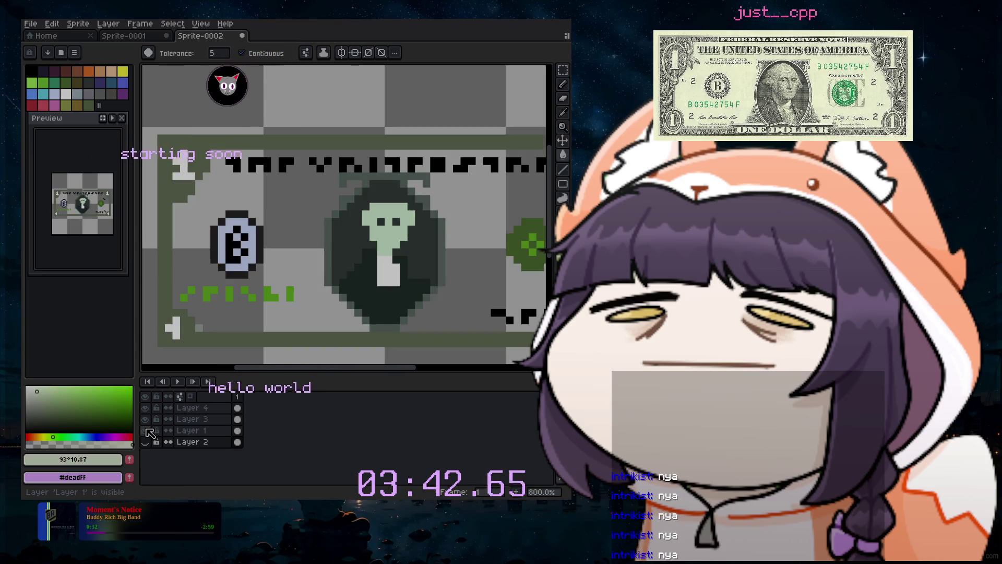
click(146, 431)
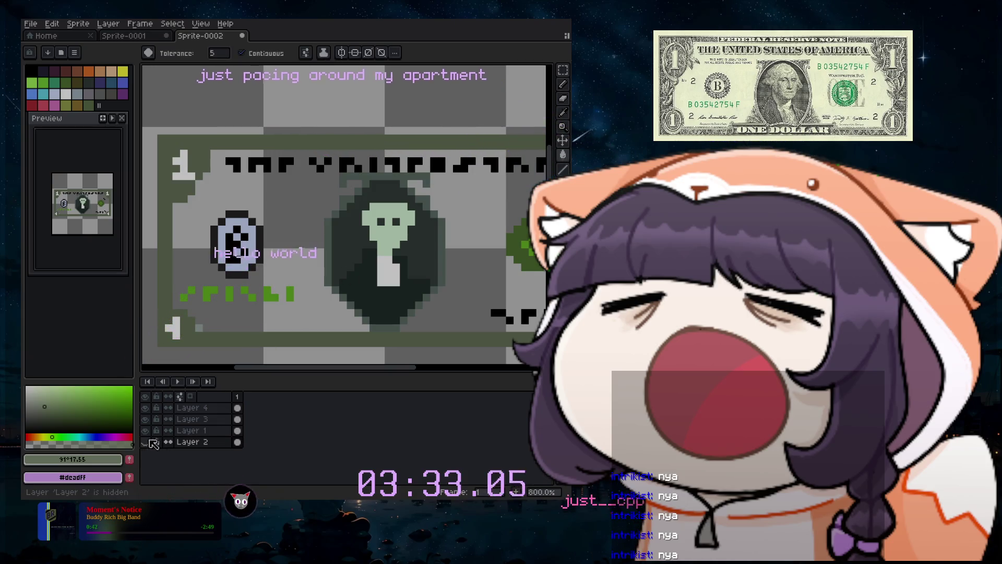
click(214, 433)
click(145, 431)
click(146, 431)
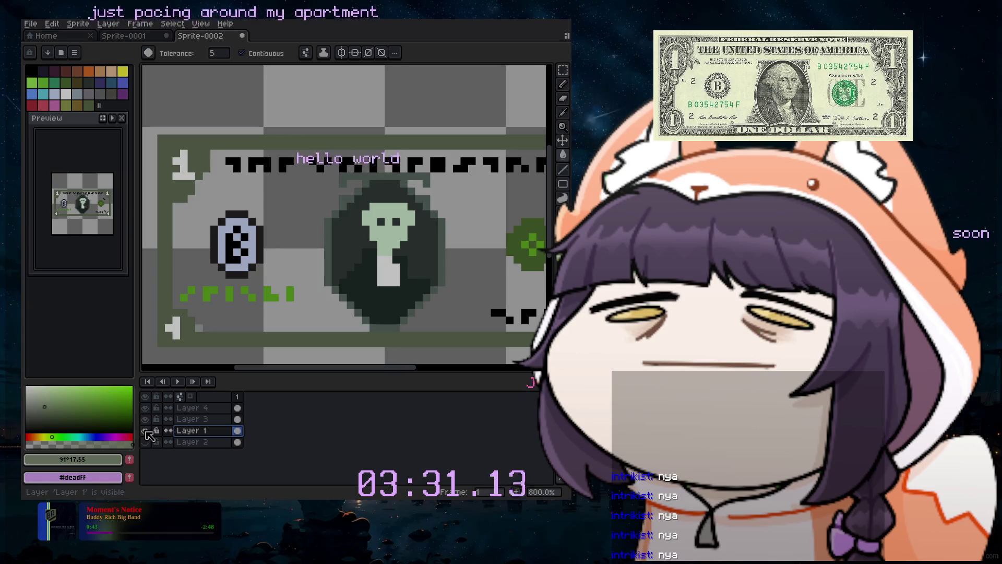
click(146, 431)
click(145, 431)
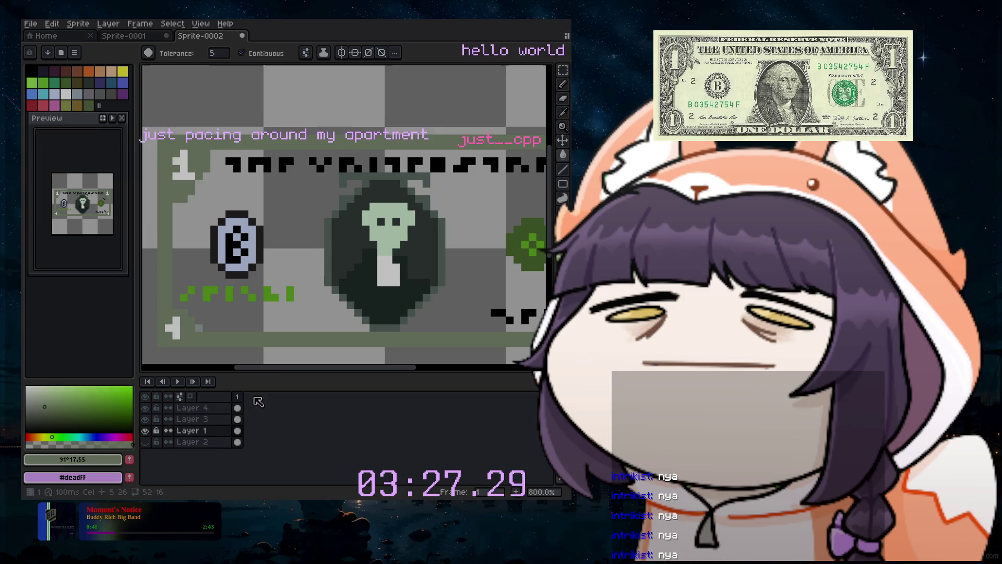
click(146, 442)
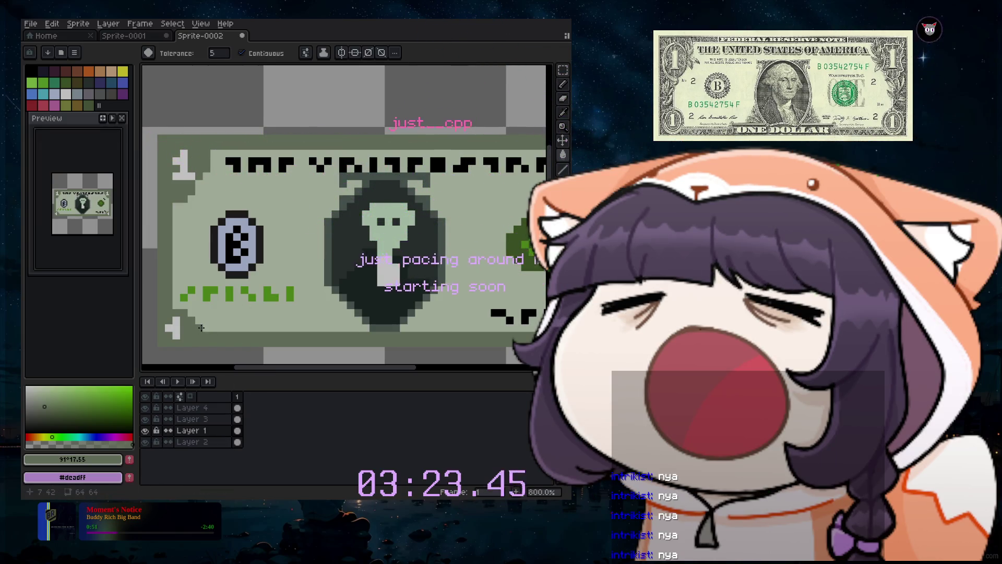
Sample the bill's #5a6a65 grey-green with the Eyedropper and return to the Pencil.
scroll(283, 364, down, 2)
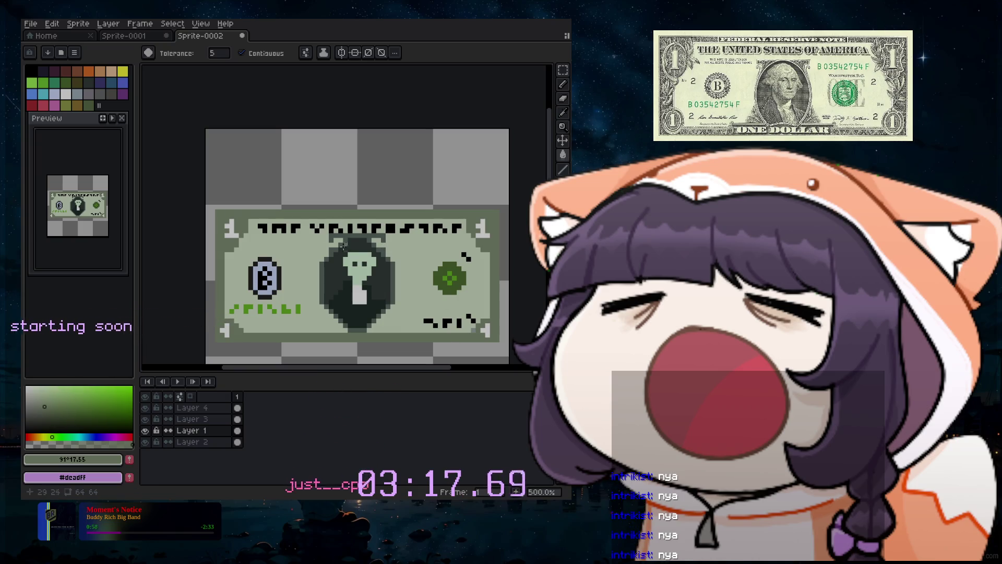
scroll(342, 243, up, 4)
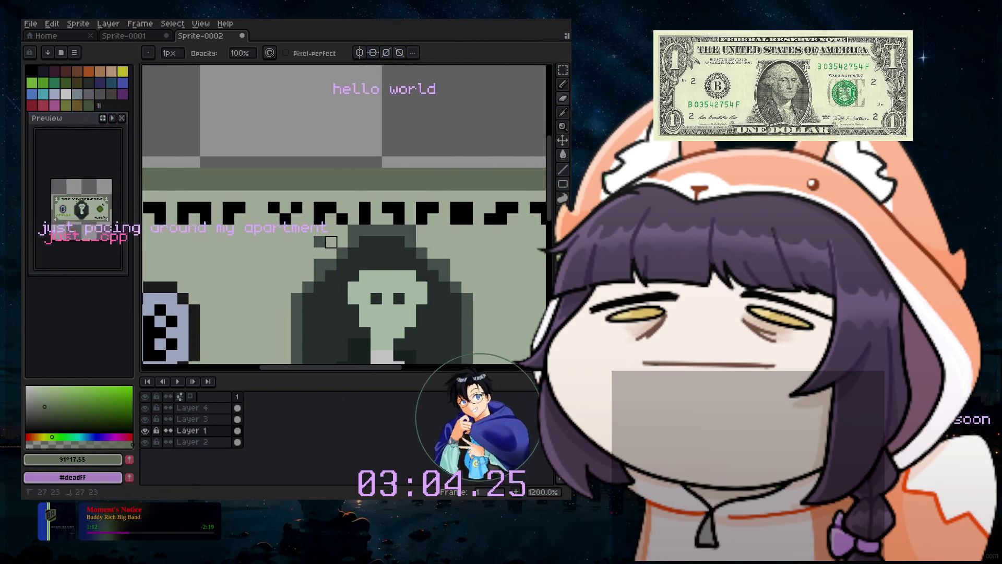
click(562, 112)
click(563, 84)
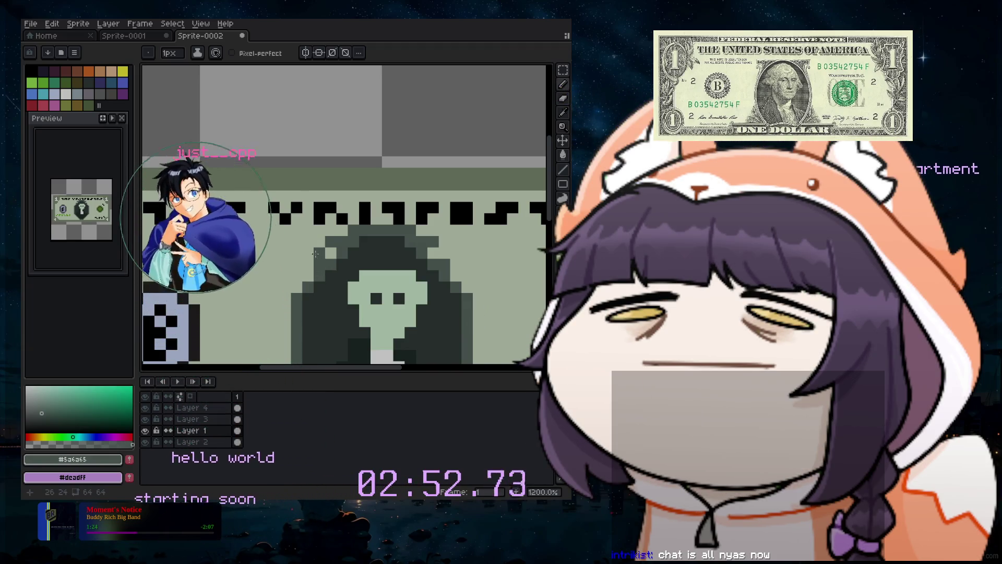
scroll(316, 253, down, 4)
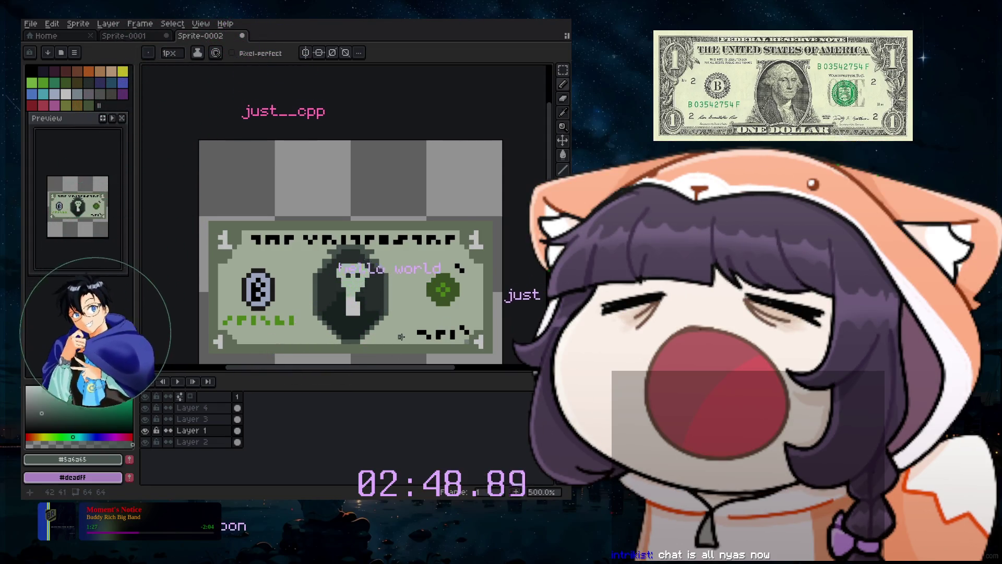
scroll(401, 336, down, 2)
scroll(368, 373, down, 1)
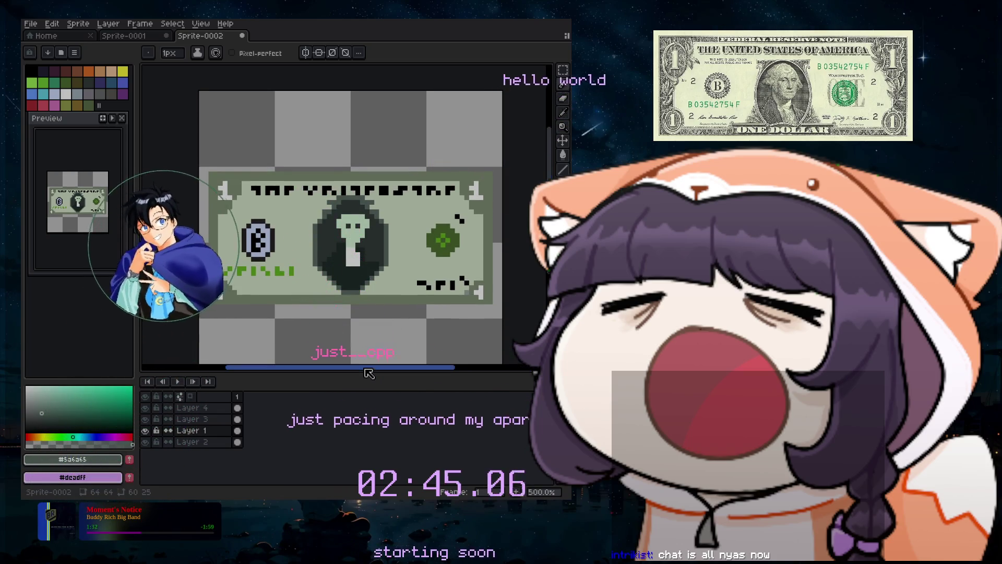
drag(369, 372, 347, 373)
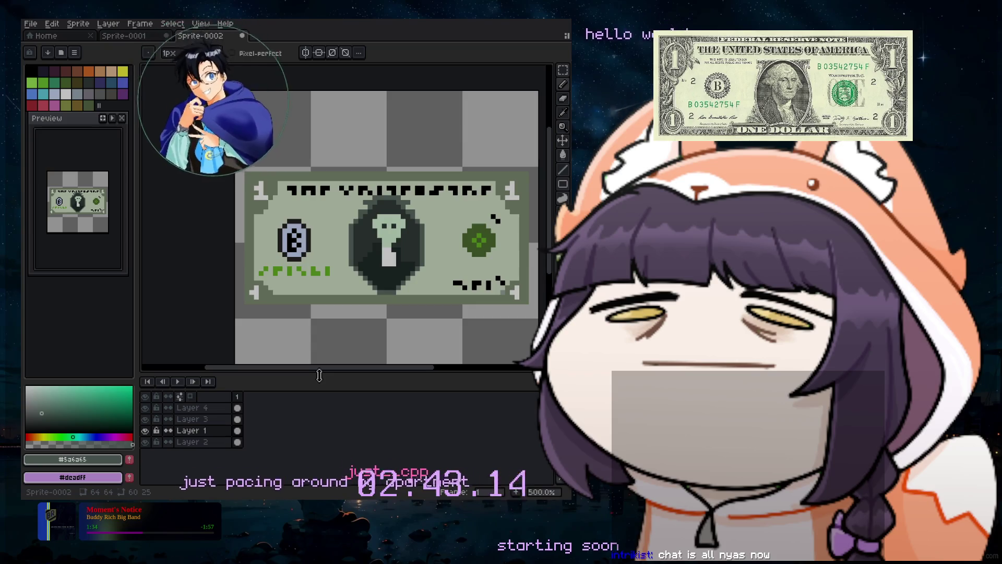
Save the sprite as an .aseprite file named 'RichInFriends_draft' in the just-art folder.
click(36, 24)
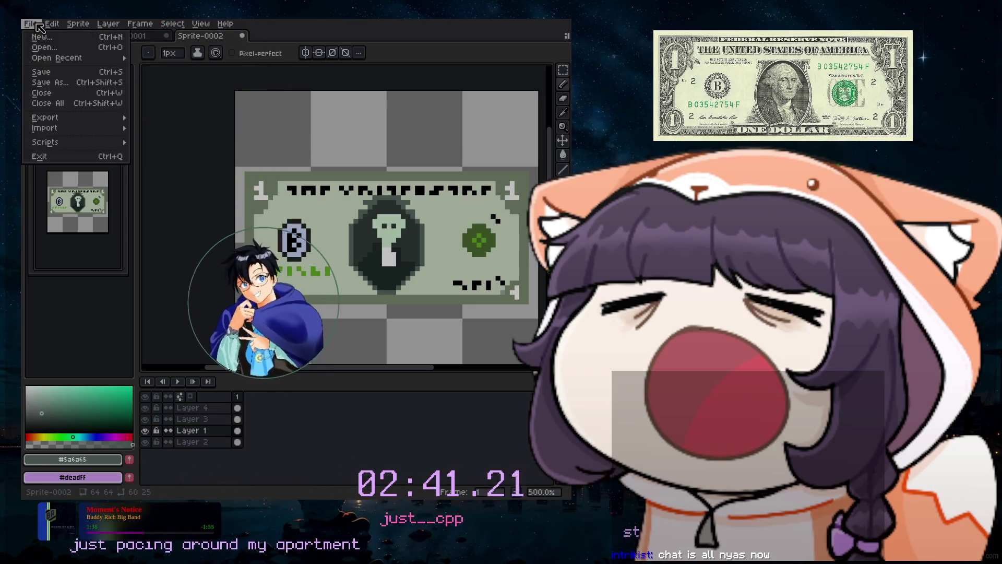
click(48, 82)
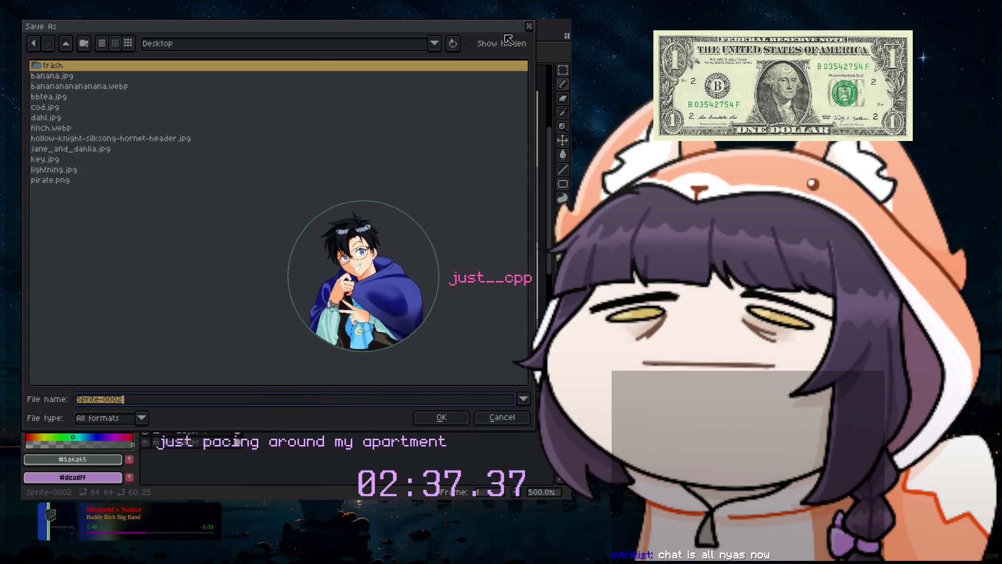
click(434, 43)
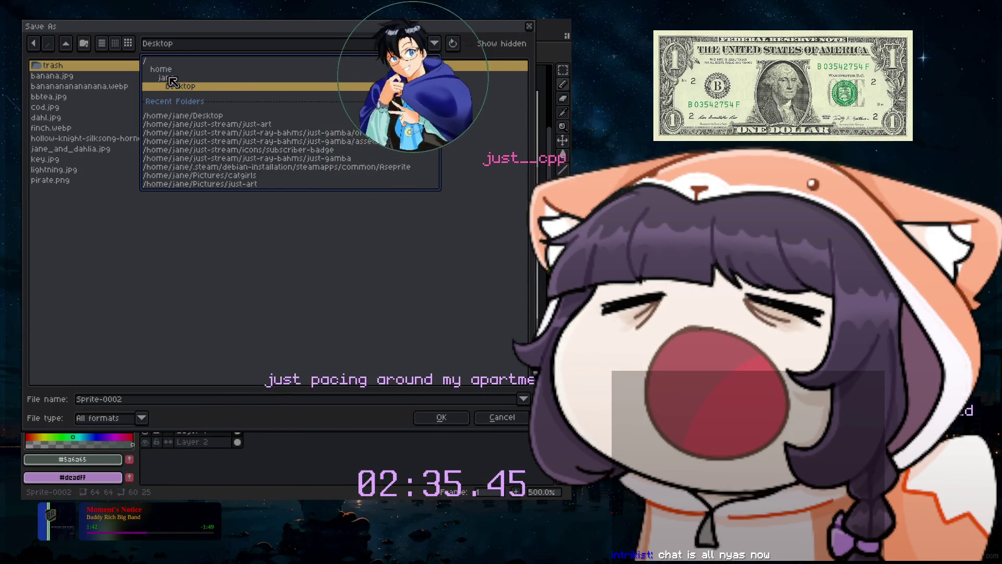
click(156, 184)
click(112, 399)
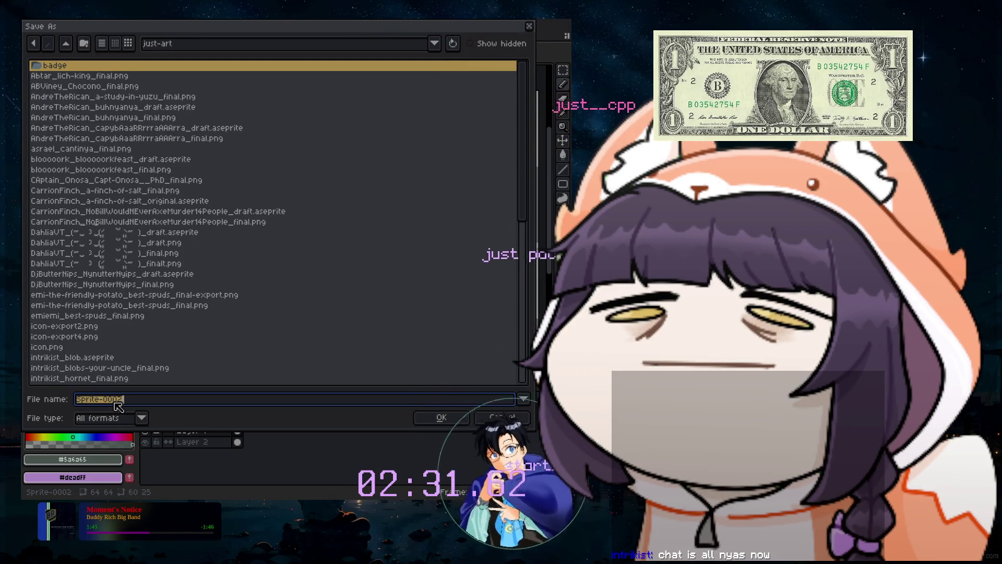
text(AndreThe)
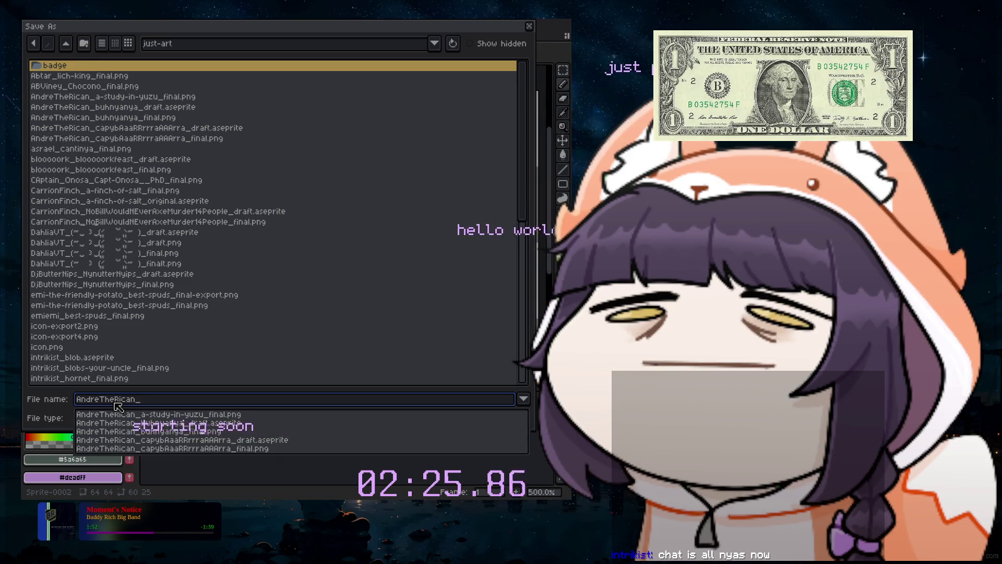
text(RichInFriends_draft)
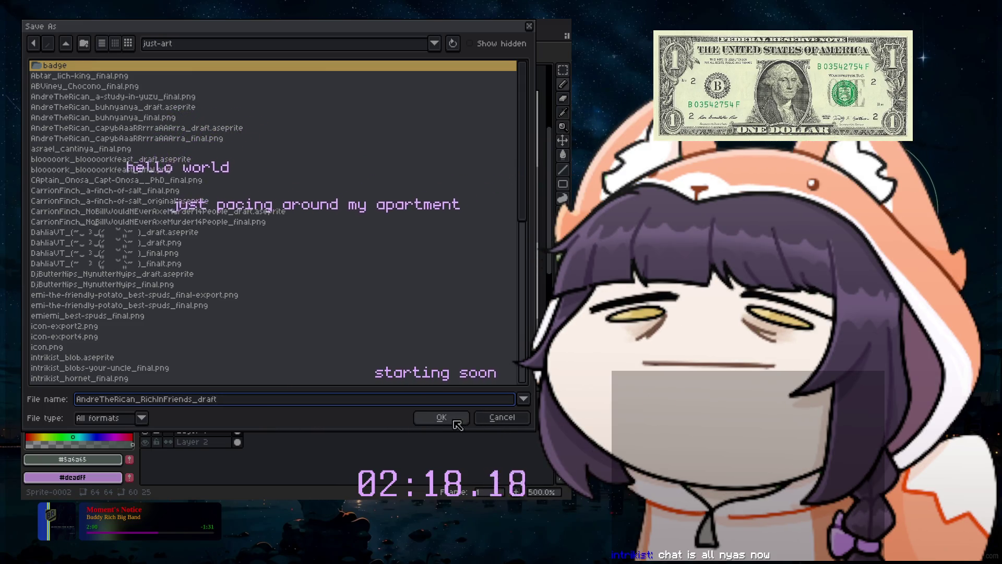
click(140, 418)
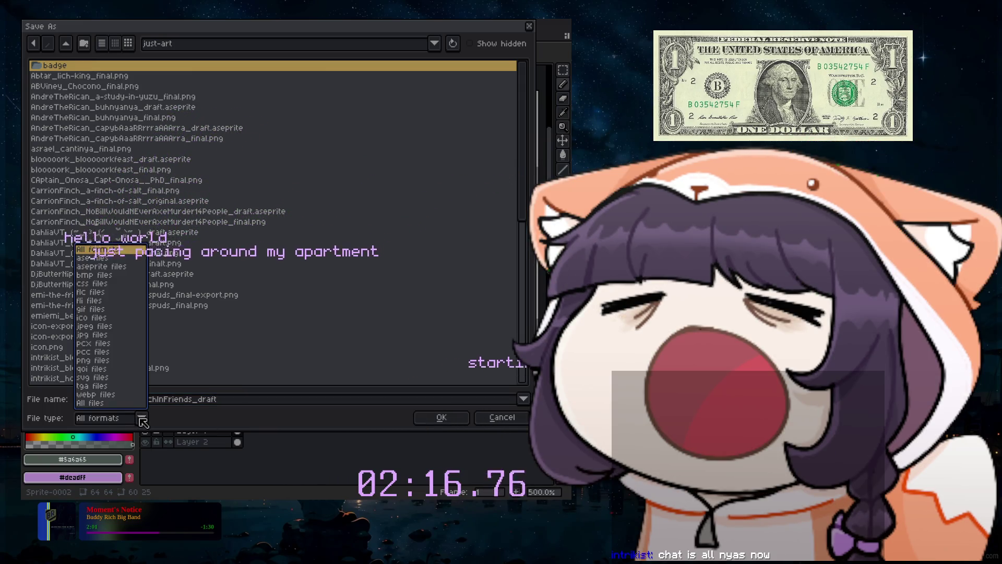
click(111, 267)
click(444, 417)
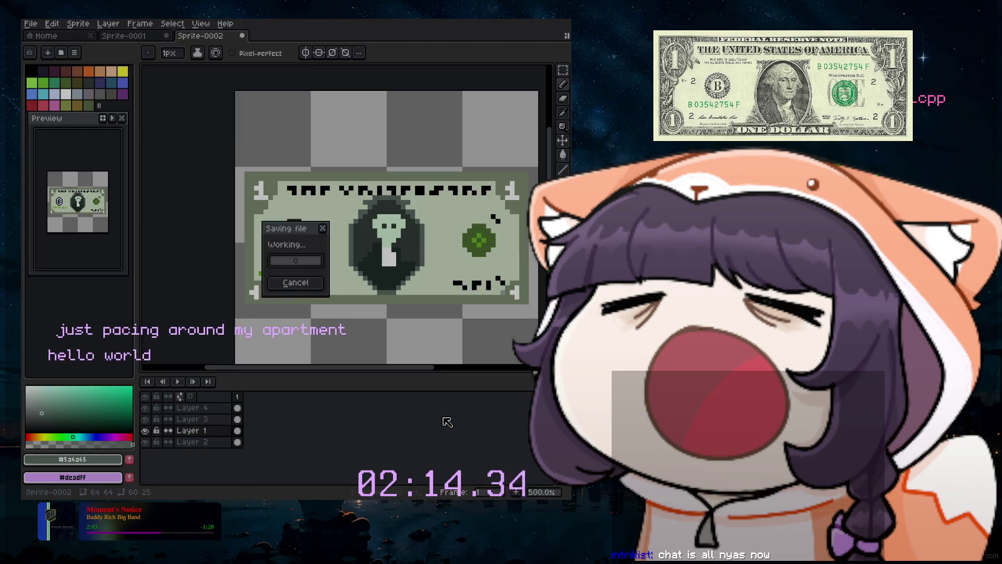
Close the dollar-bill document and reopen its draft file.
click(31, 24)
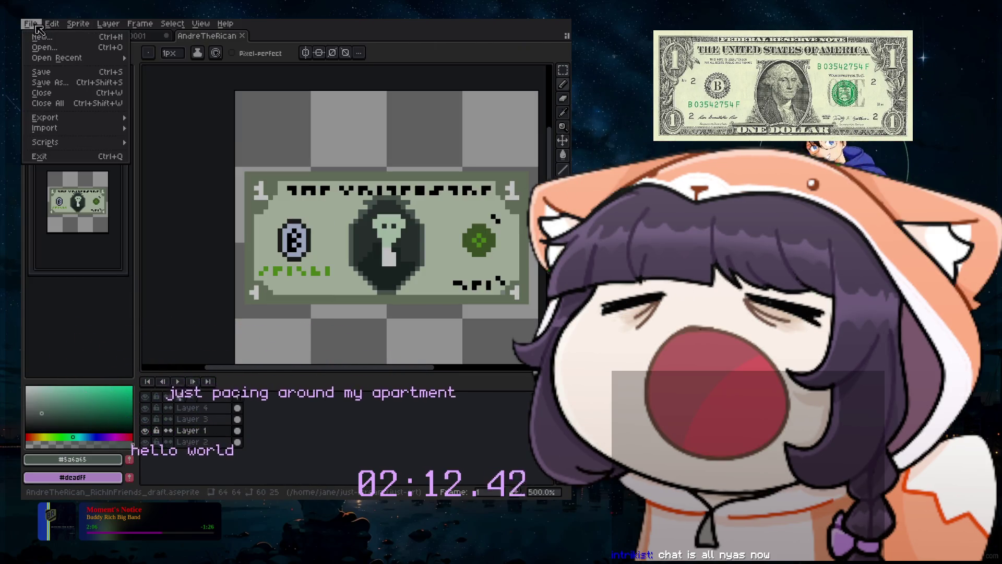
click(54, 92)
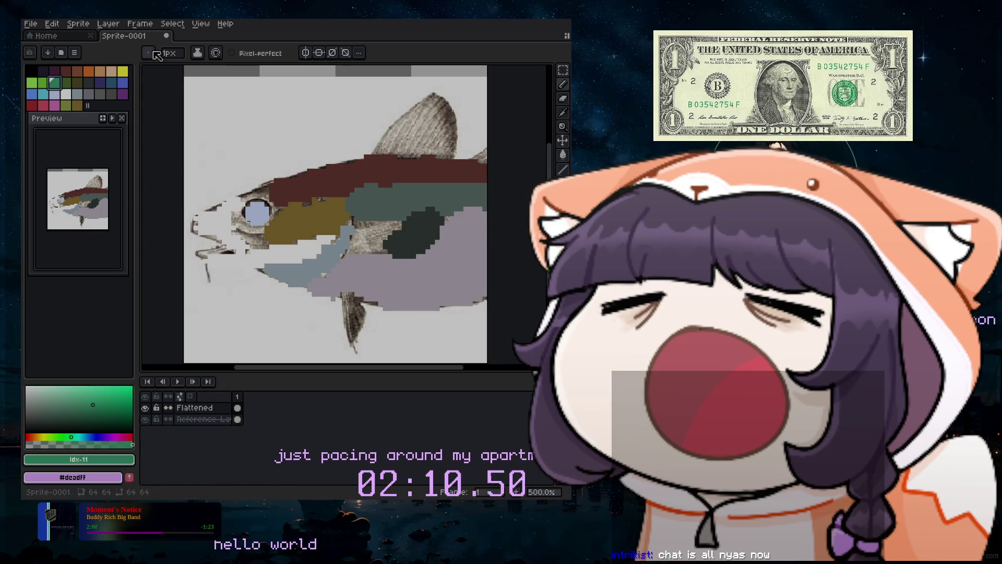
click(31, 24)
click(42, 44)
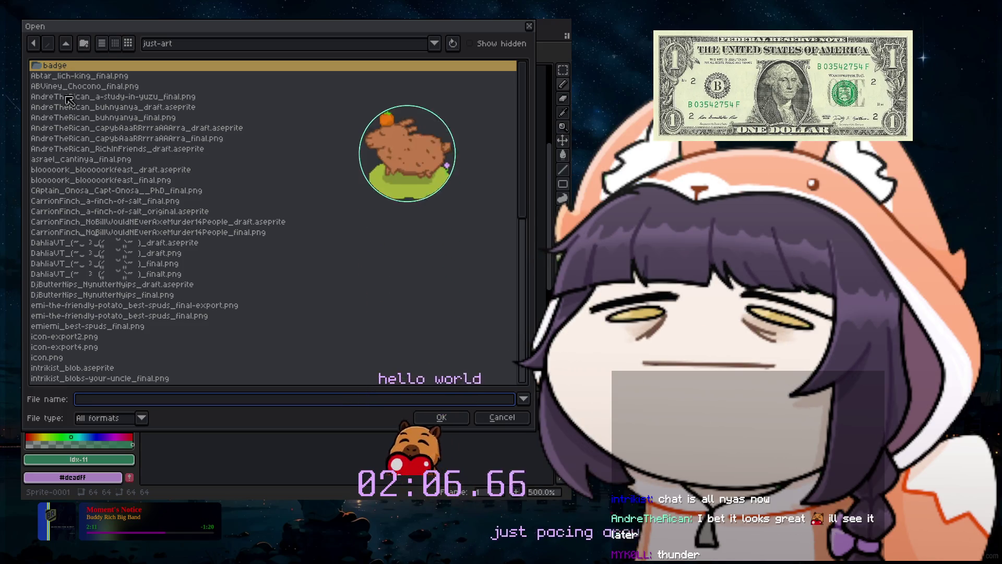
double_click(99, 149)
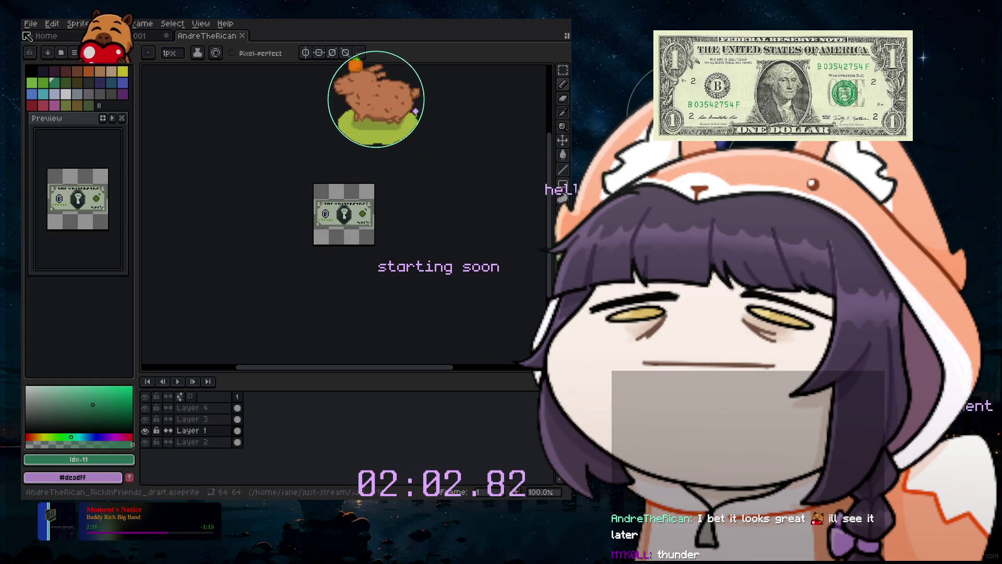
Save a copy with 'draft' replaced by 'final' in the name, as a png file.
click(30, 24)
click(50, 82)
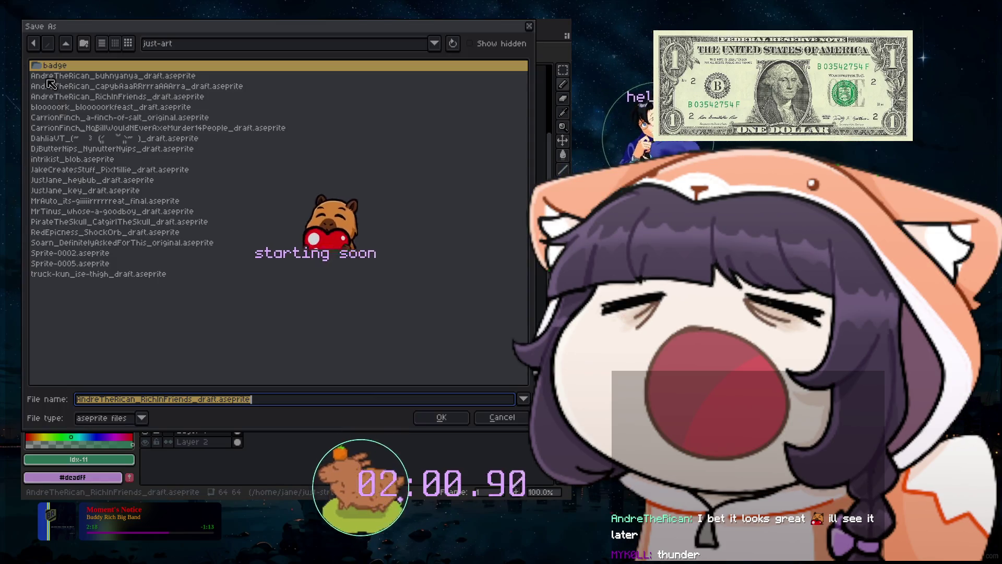
click(241, 400)
key(ctrl+Left)
key(ctrl+Left)
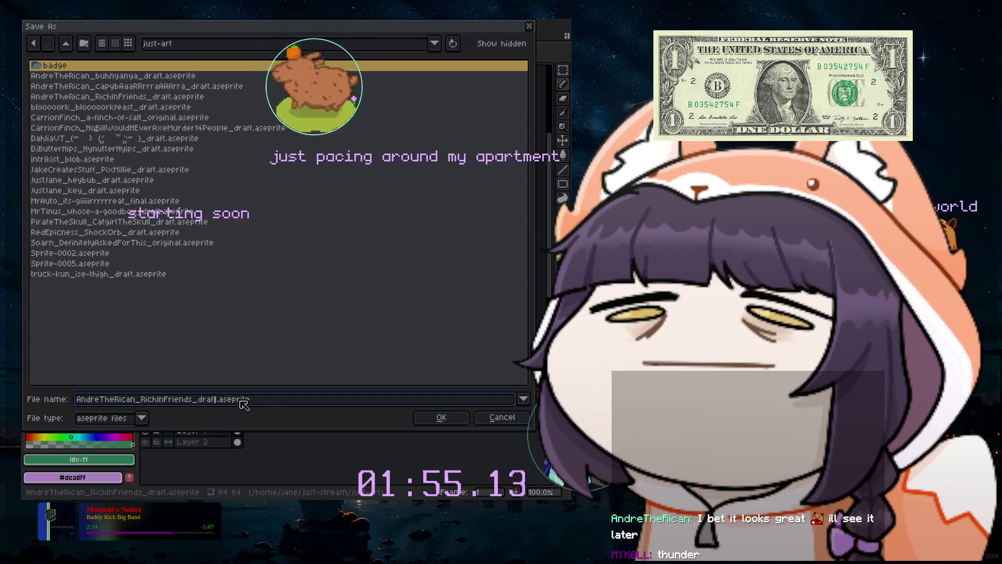
key(Delete)
key(Delete)
key(Delete)
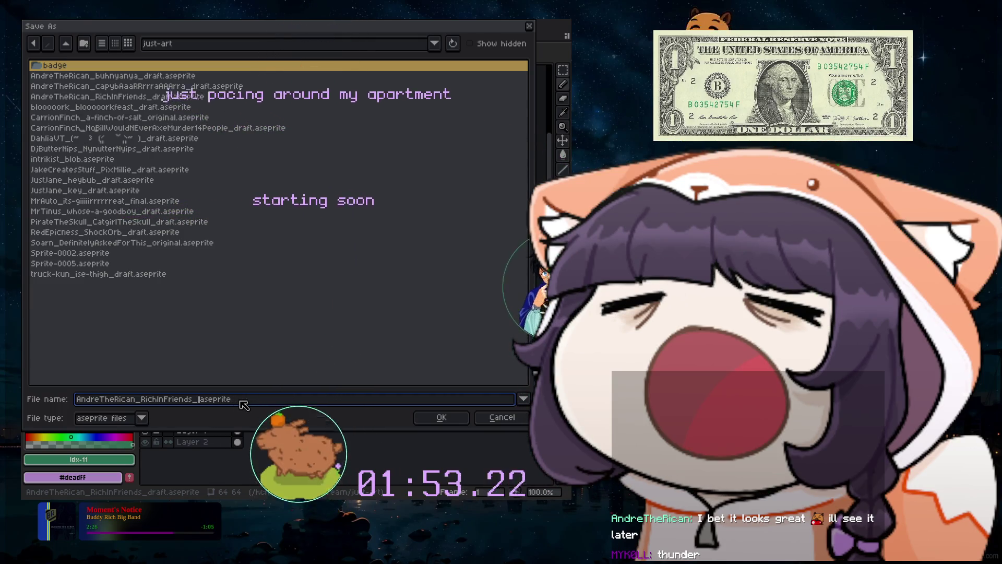
text(final)
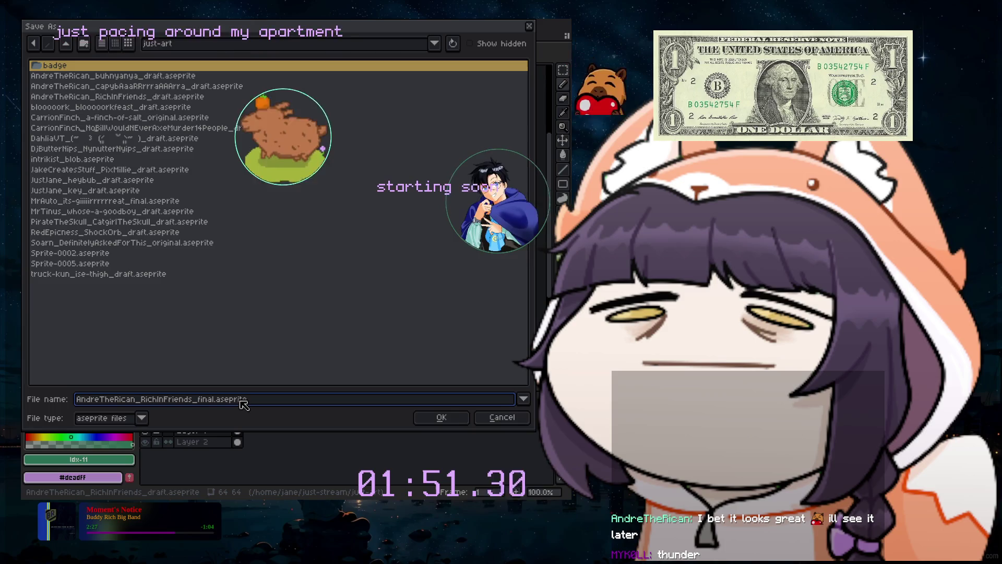
click(141, 417)
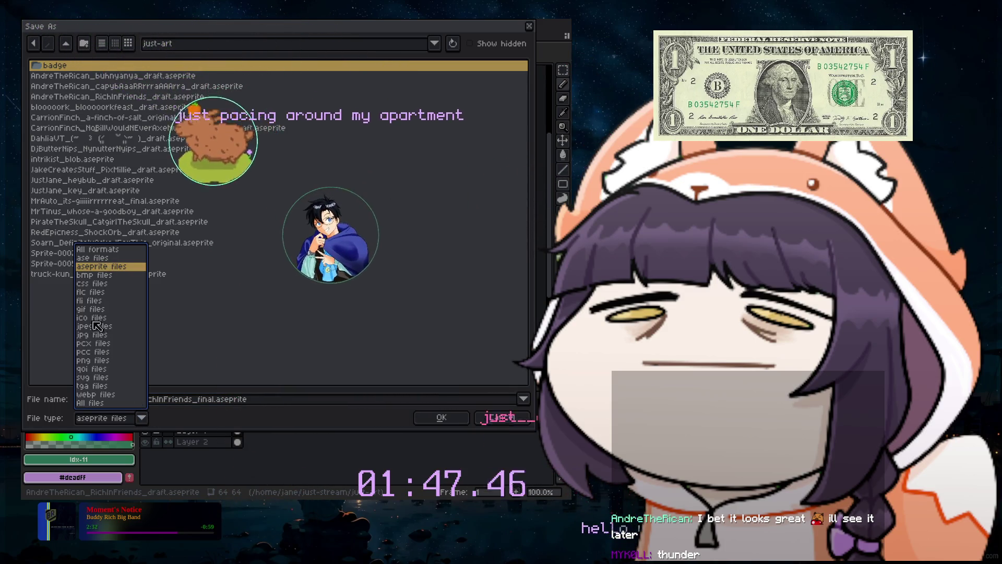
click(93, 360)
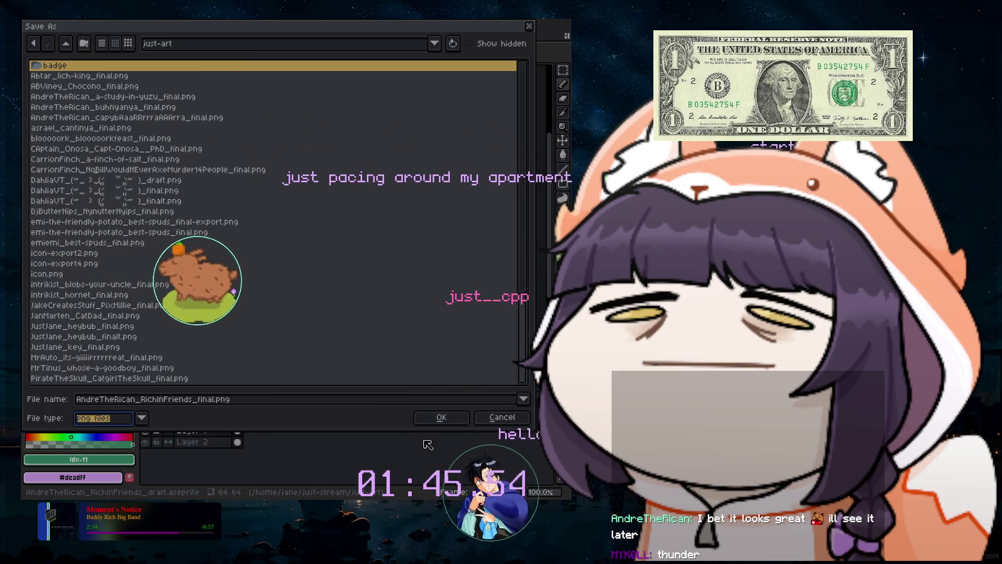
click(459, 420)
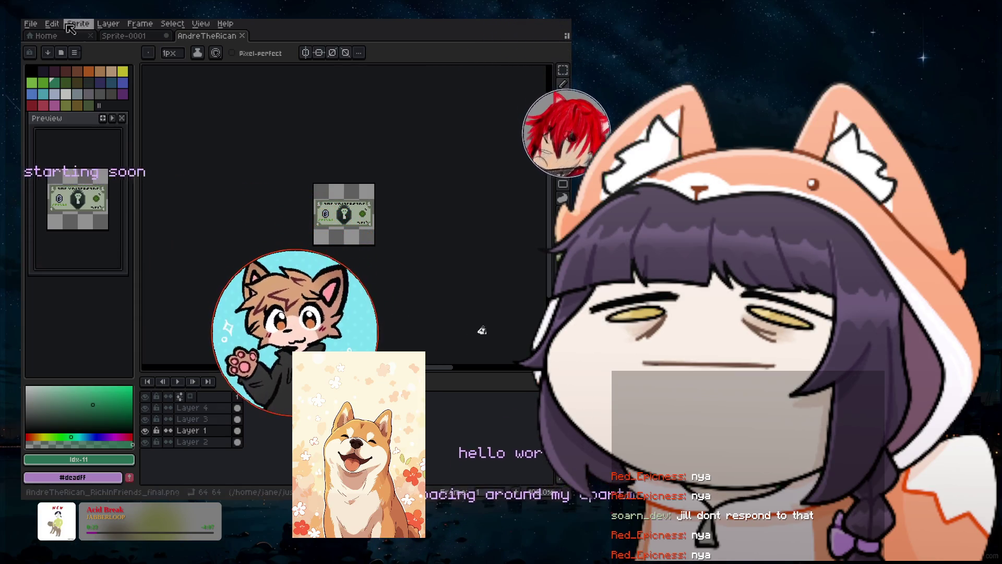
Create a new 64×64 sprite.
click(32, 24)
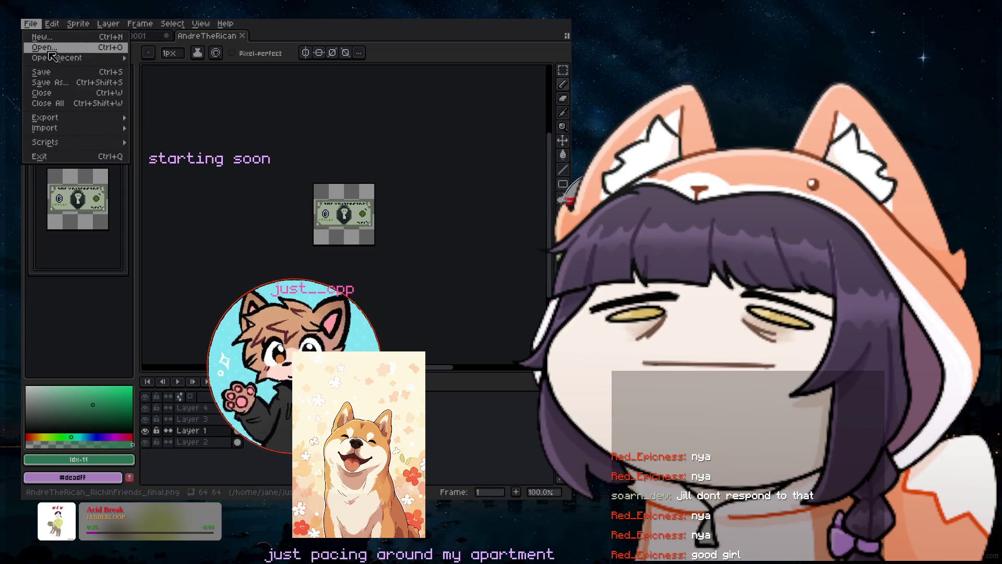
click(78, 41)
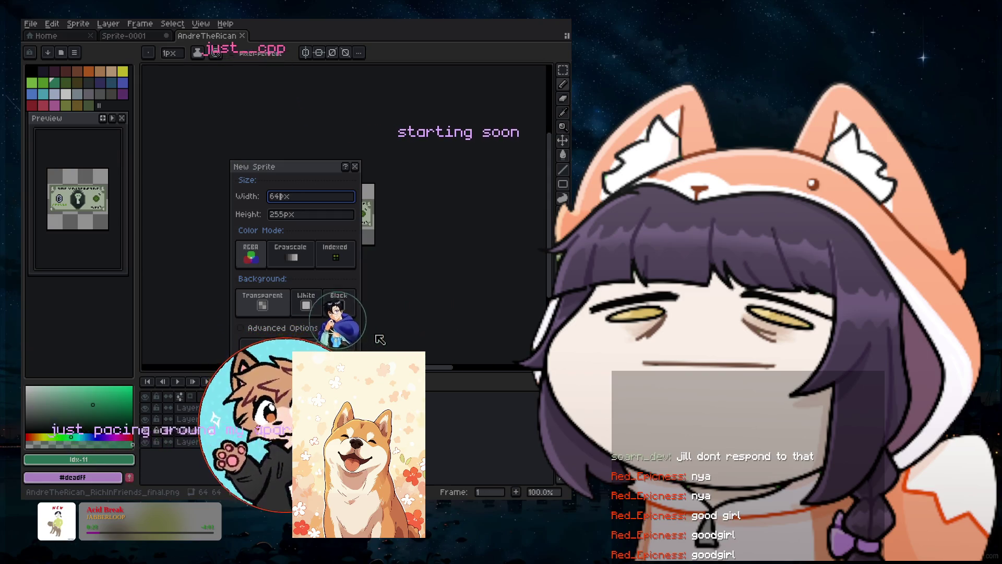
key(Return)
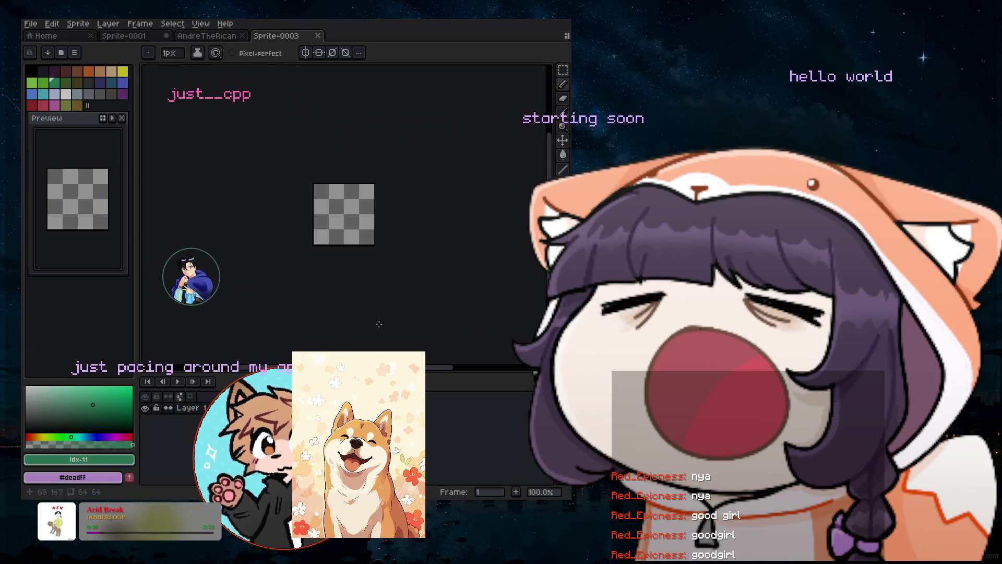
Zoom the canvas in and pick a pale tint of the yellow palette swatch.
scroll(382, 236, up, 3)
scroll(365, 297, down, 1)
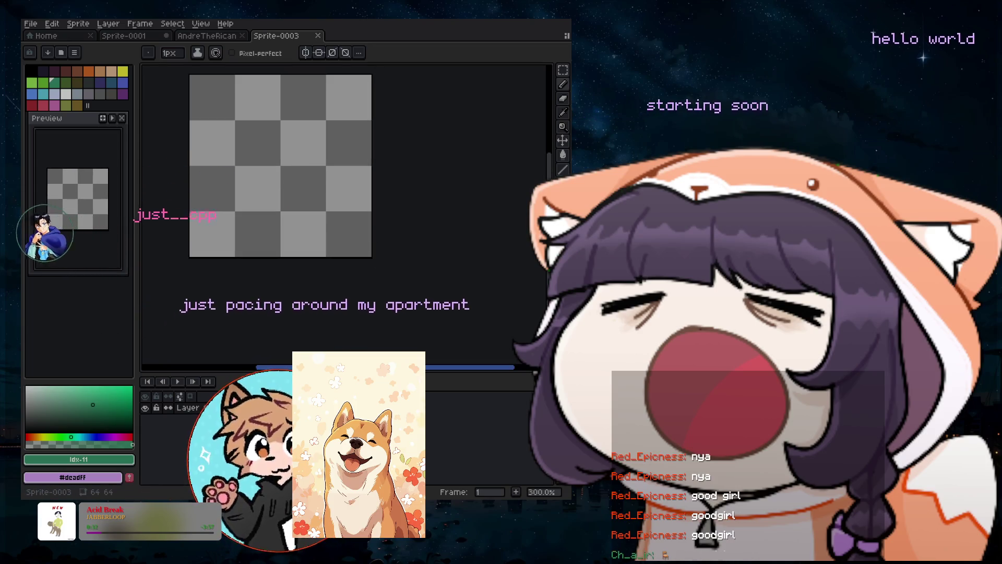
scroll(345, 214, left, 1)
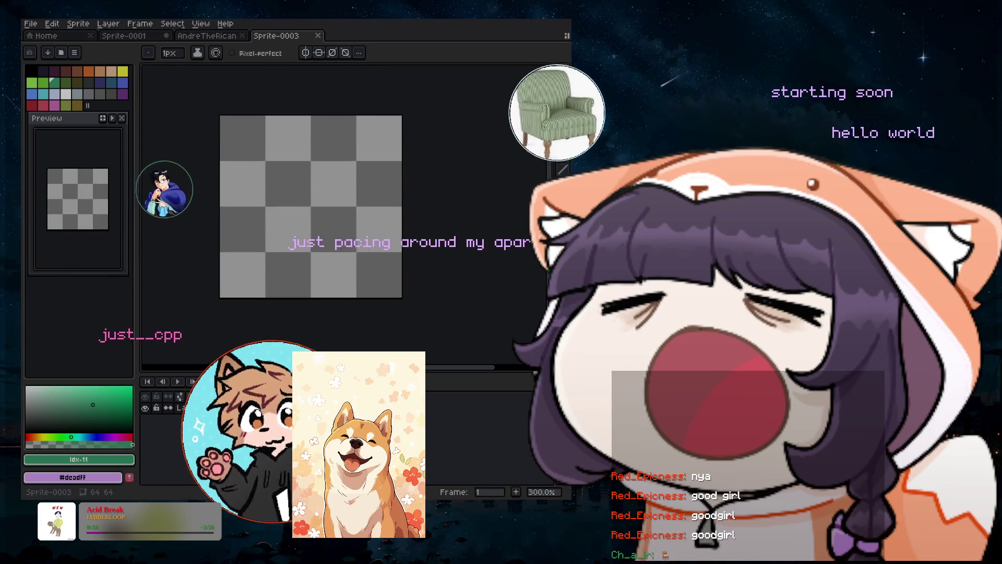
scroll(370, 198, up, 1)
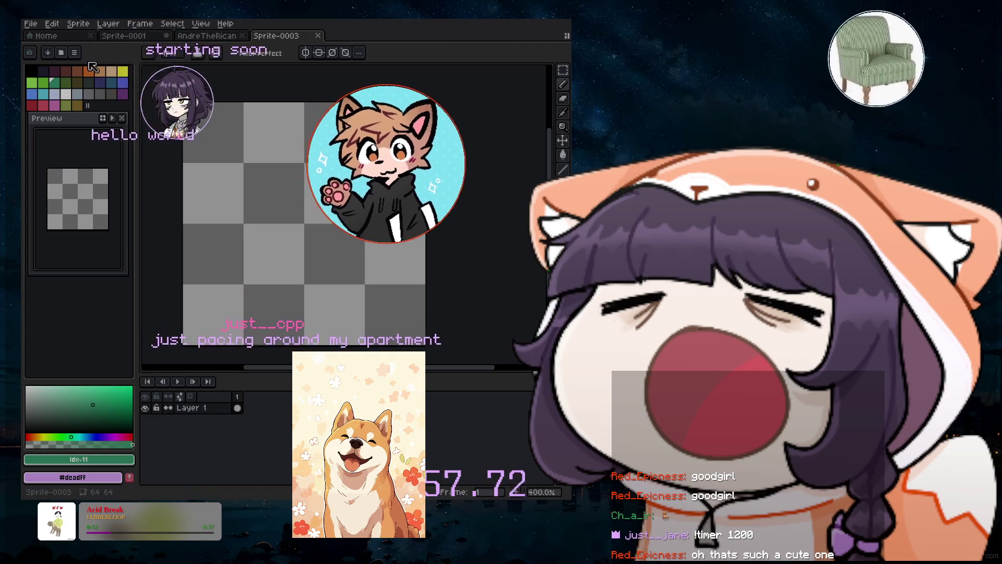
click(122, 71)
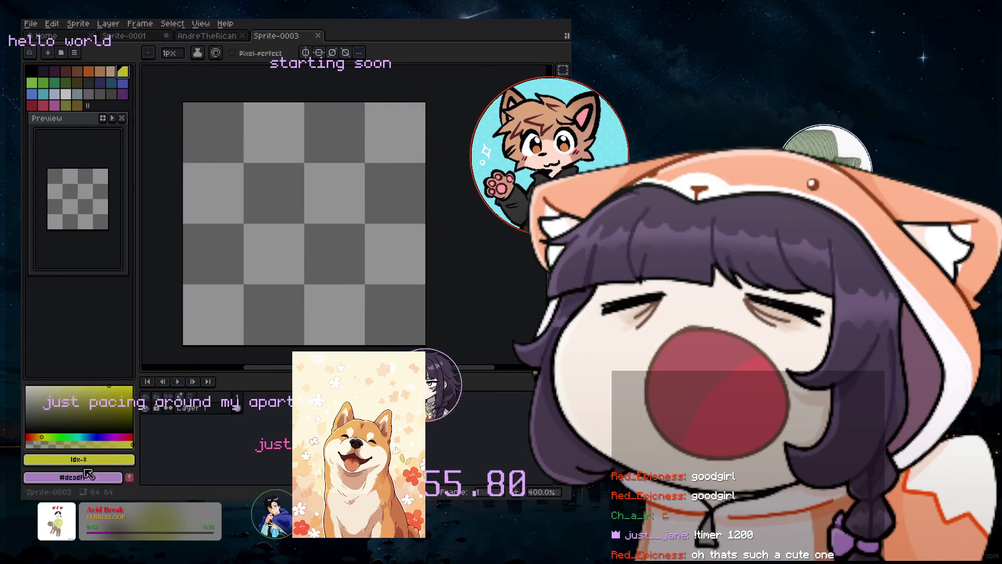
click(50, 388)
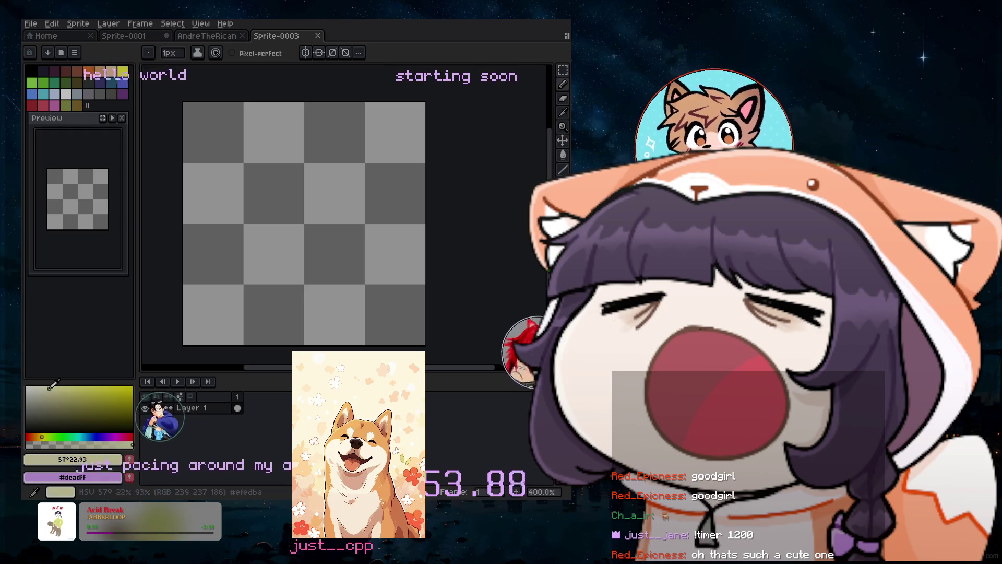
Refine the colour to a pale beige, then paint and undo a large test patch.
ctrl+scroll(302, 206, up, 20)
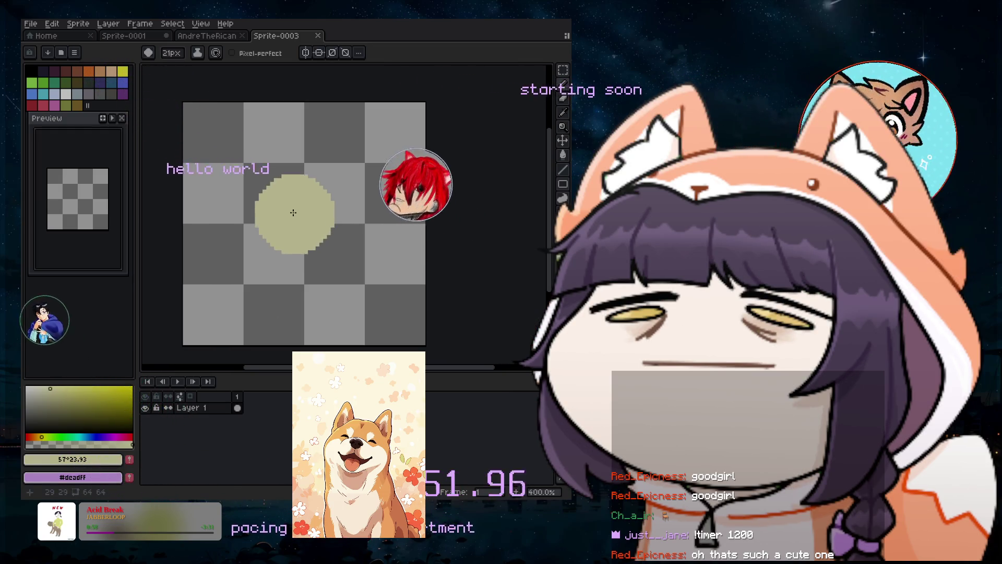
click(28, 387)
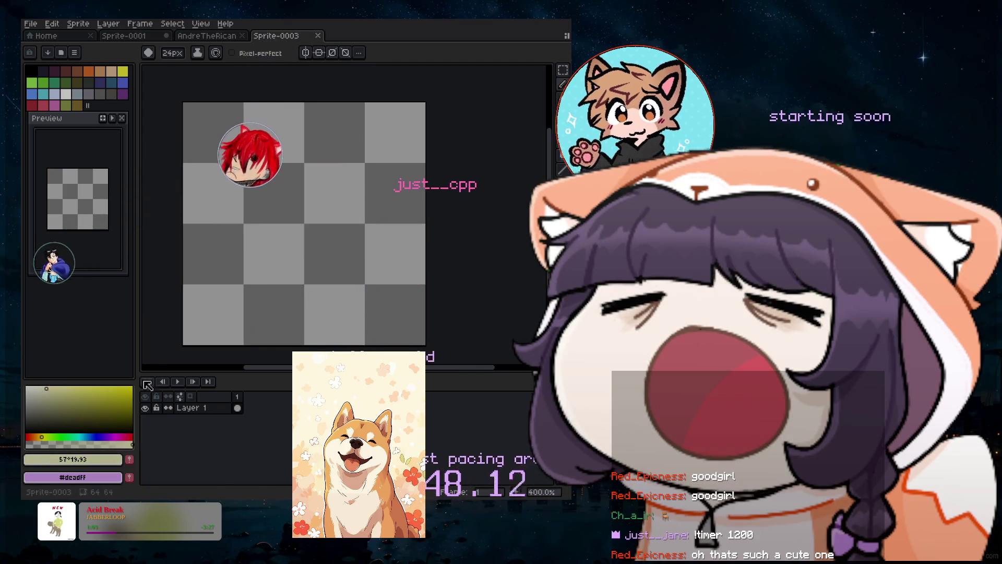
click(43, 386)
click(41, 391)
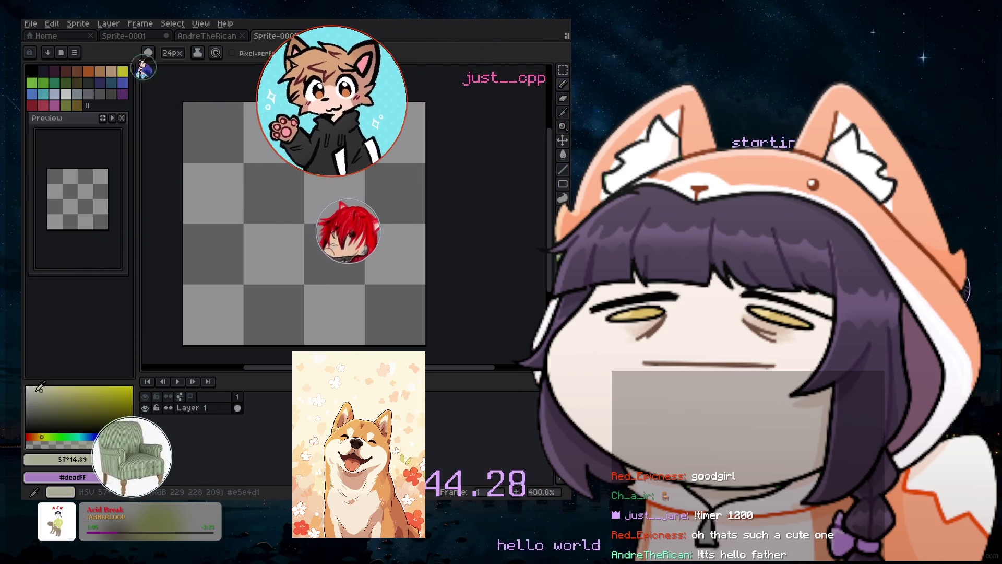
drag(309, 221, 326, 238)
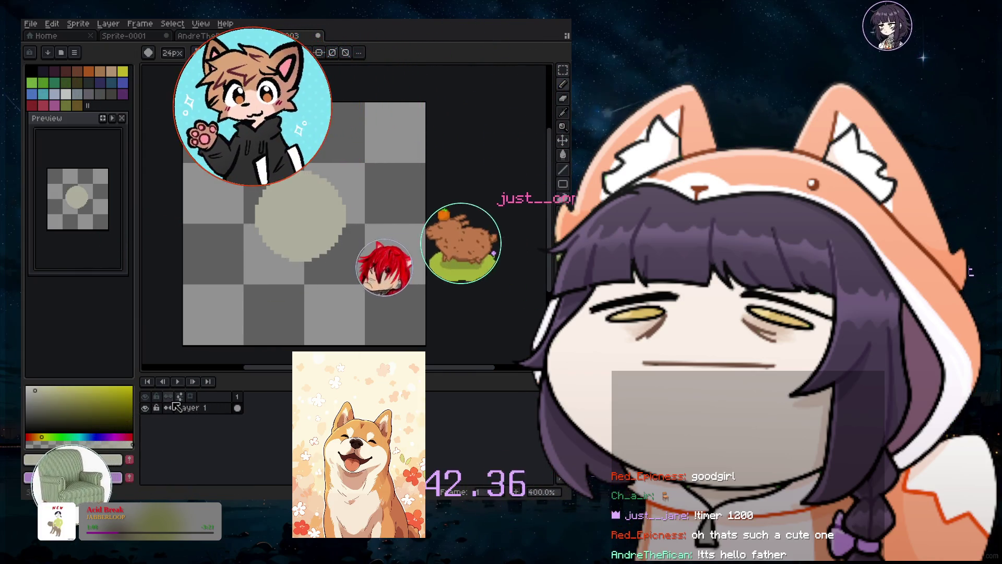
key(ctrl+z)
key(v)
Shrink the pencil to 15px and paint a mirrored pale round dot near the centre.
key(b)
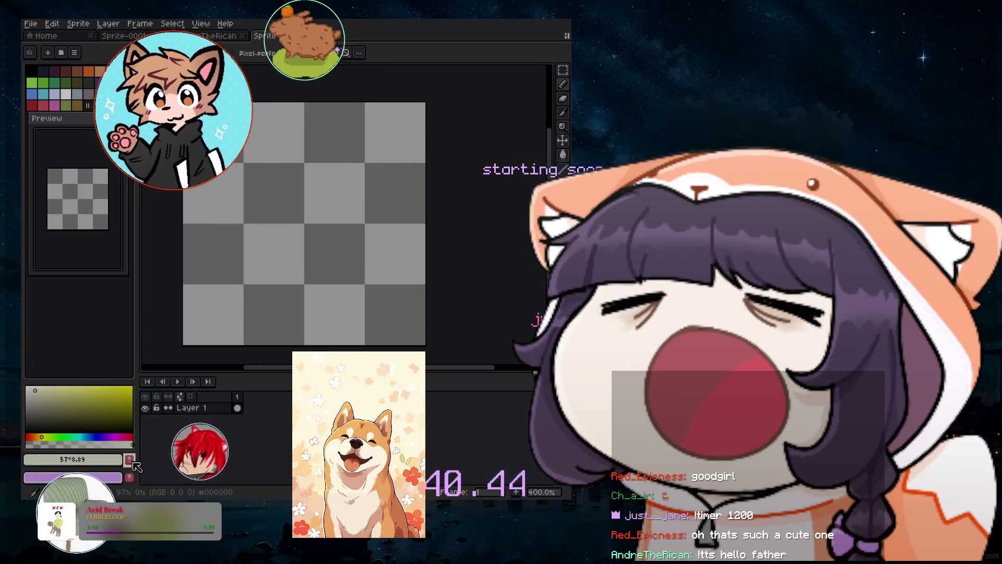
click(368, 274)
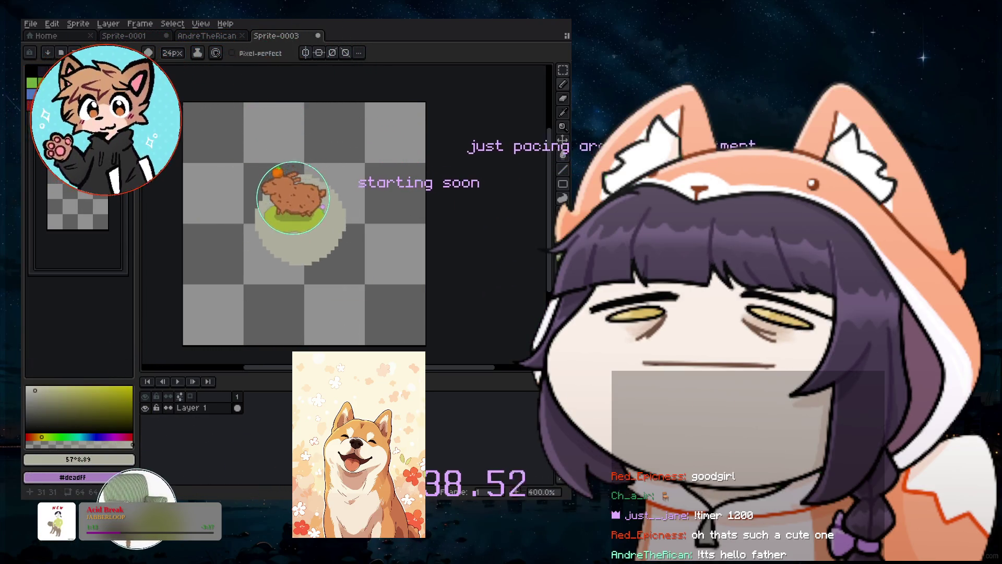
key(minus)
key(minus)
key(minus)
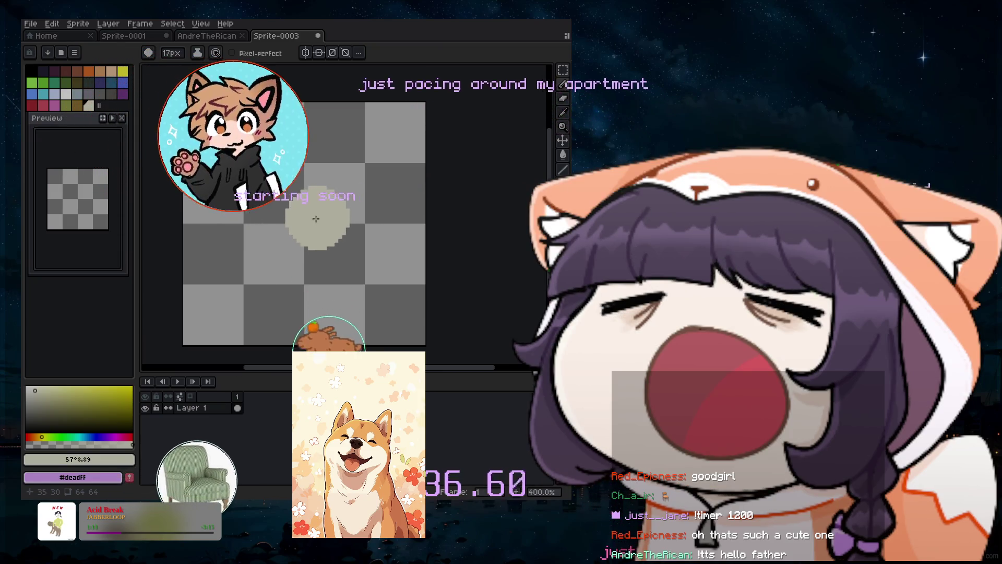
key(minus)
key(minus)
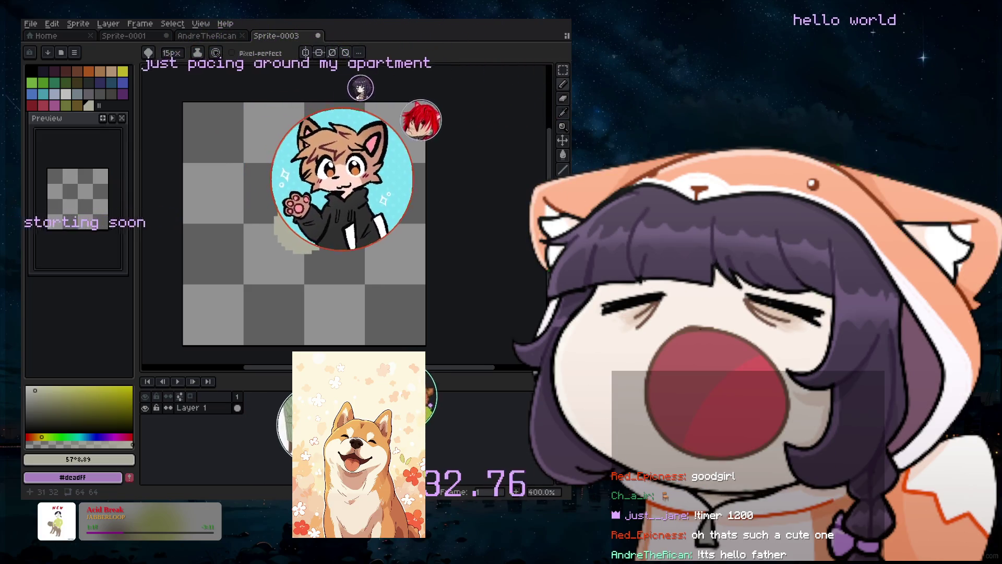
click(302, 221)
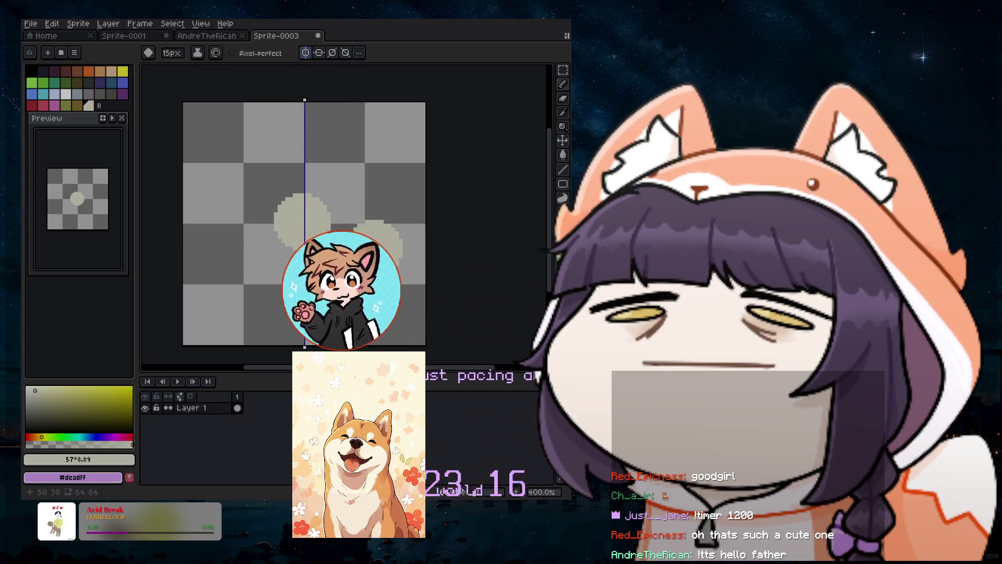
Undo the last pale dot and start adding a new layer from the Layer menu.
key(ctrl+z)
key(m)
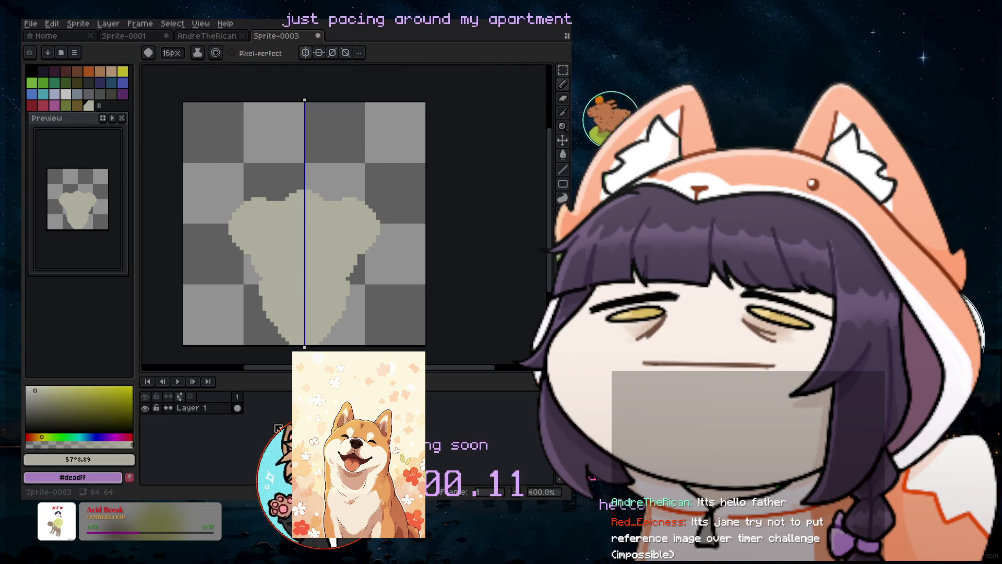
click(108, 24)
Create Layer 2 and paint a tan bump at the top of the head.
mouse_move(115, 81)
click(208, 83)
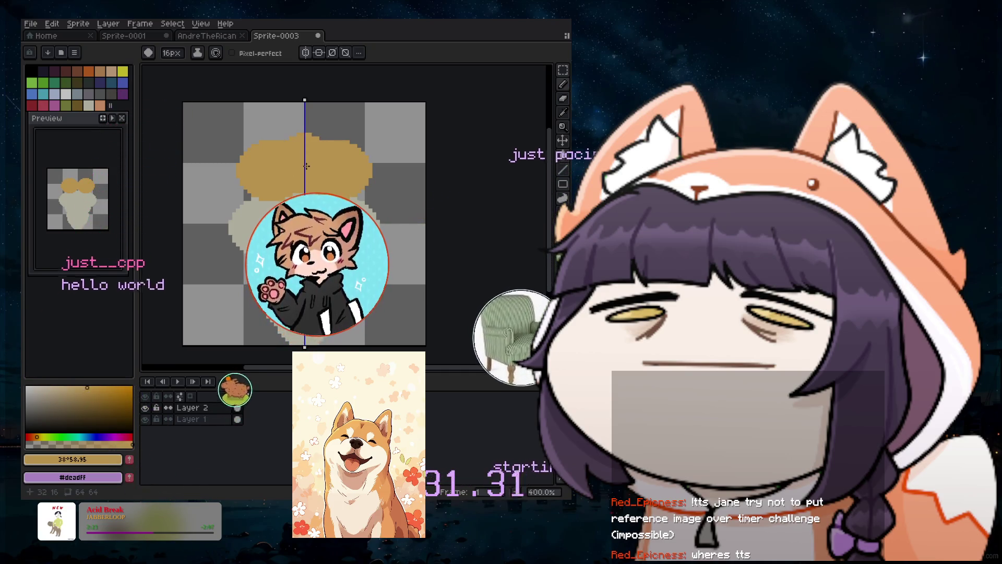
drag(307, 166, 306, 153)
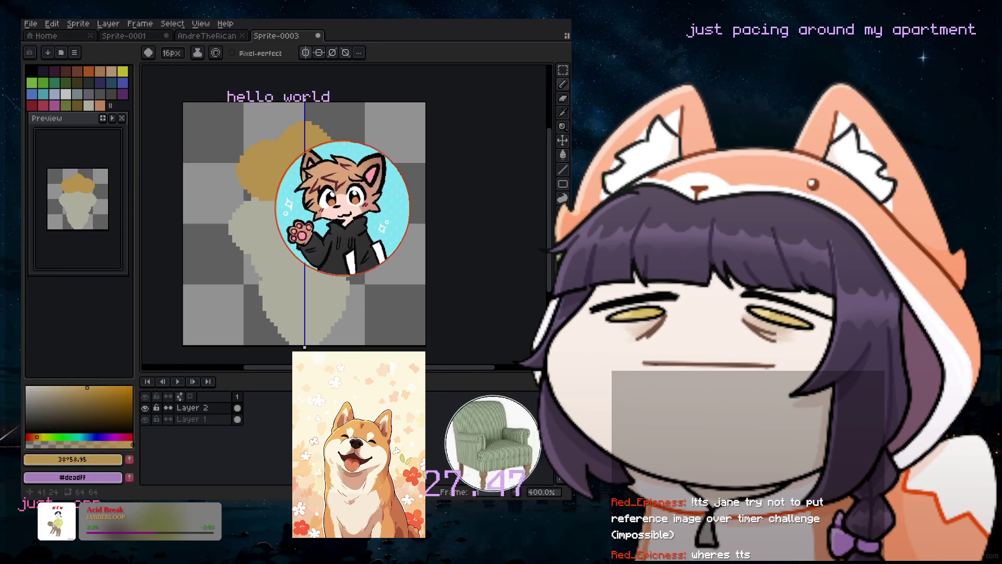
With the brush shrunk to 10px, then 8px, paint tan fur over the head and down both face sides.
key(minus)
key(minus)
key(minus)
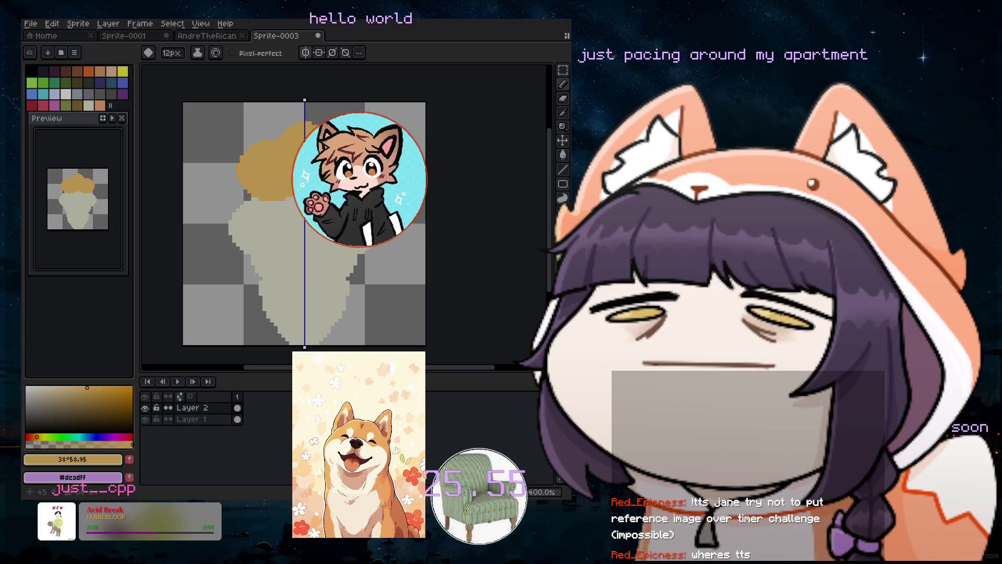
key(minus)
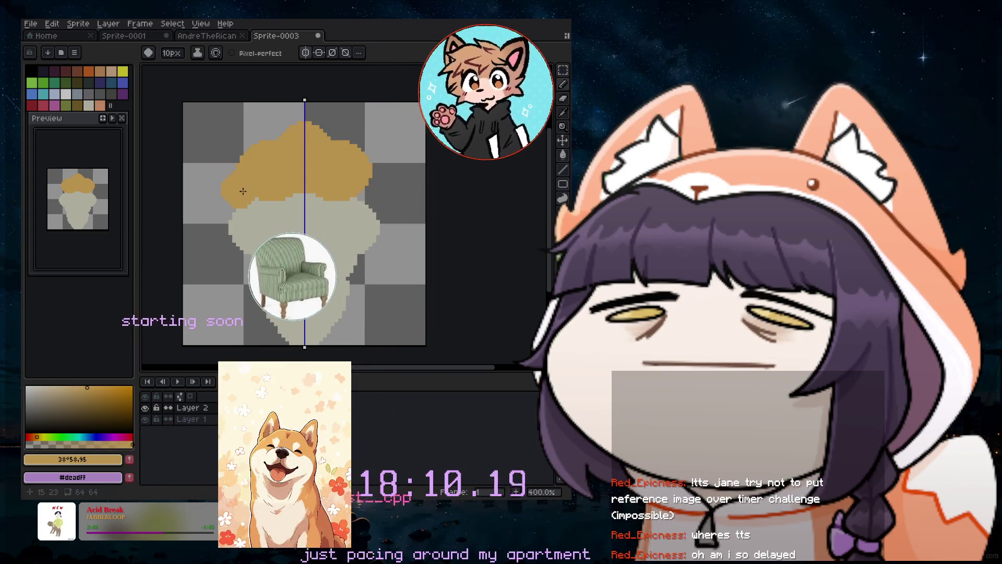
mouse_move(244, 192)
mouse_down()
mouse_move(186, 221)
mouse_move(220, 217)
mouse_up()
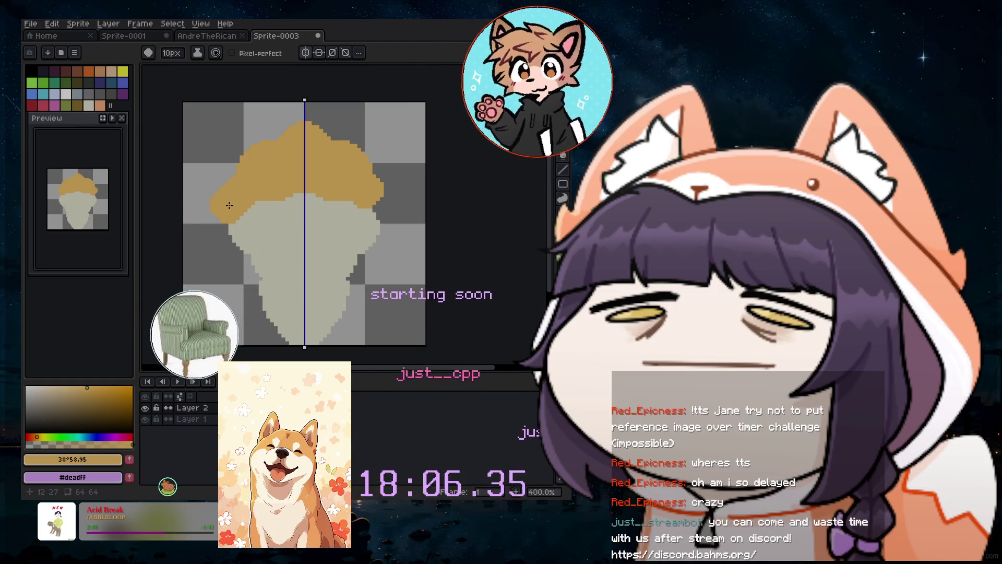
key(minus)
key(minus)
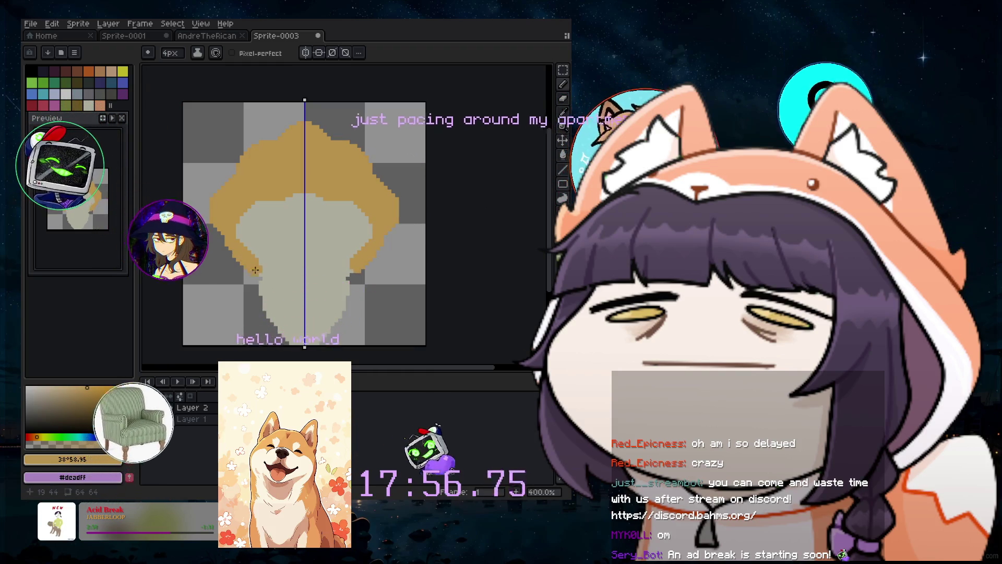
mouse_move(257, 286)
mouse_down()
mouse_move(264, 340)
mouse_move(311, 352)
mouse_up()
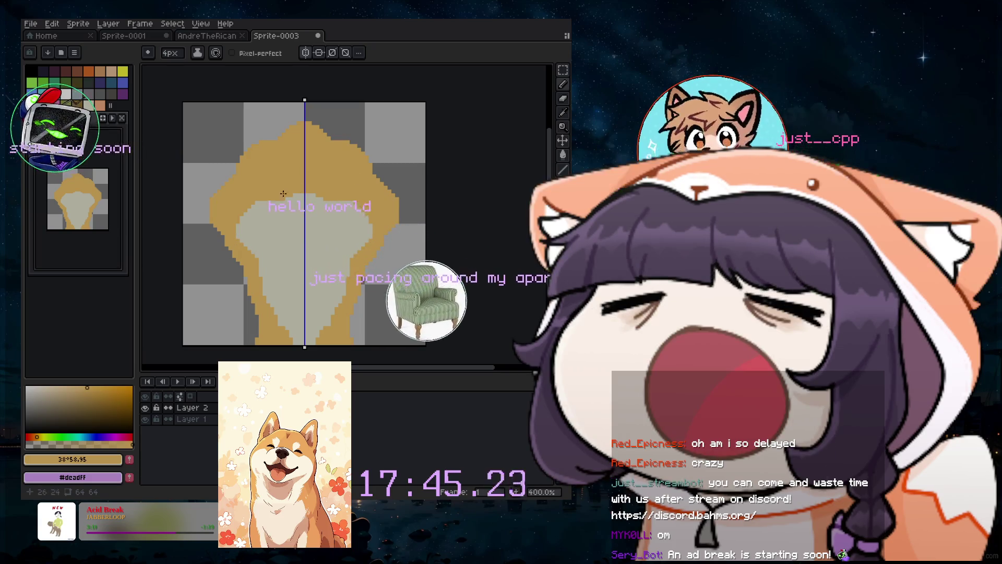
click(111, 25)
Create Layer 3 and choose black for the nose.
mouse_move(143, 82)
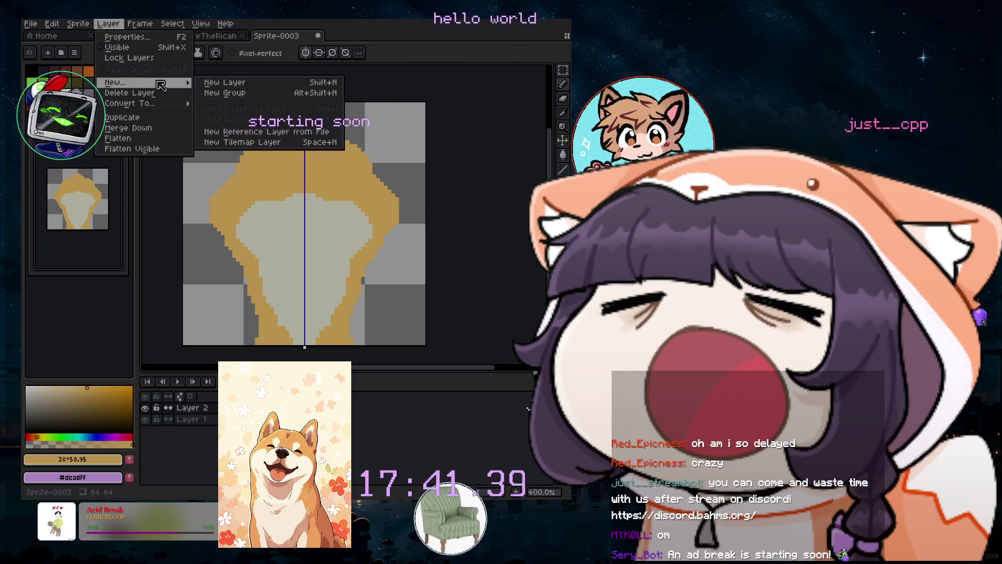
click(228, 85)
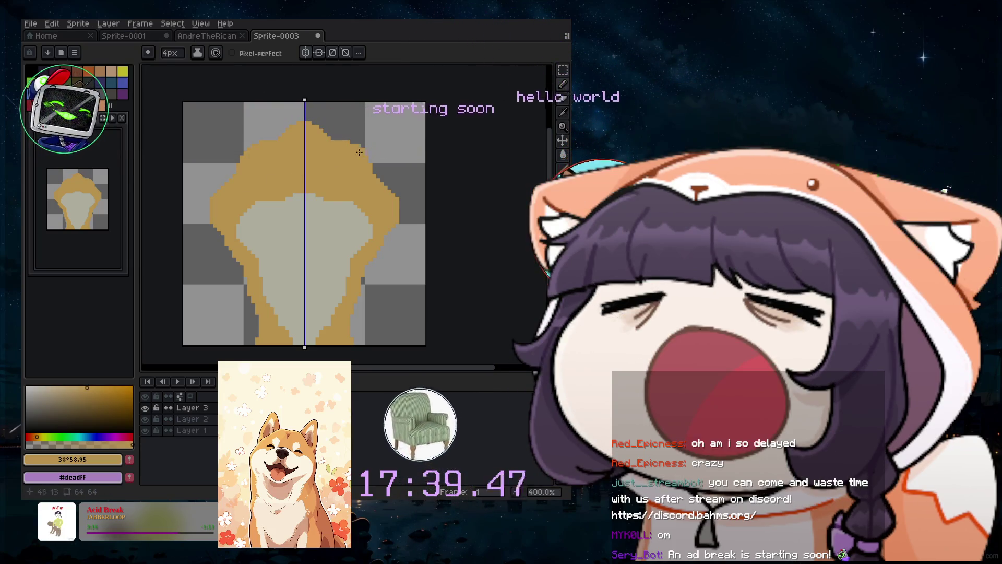
alt+click(292, 220)
Paint a small black nose at the face centre with a 5px brush, then select dark brown.
key(plus)
key(plus)
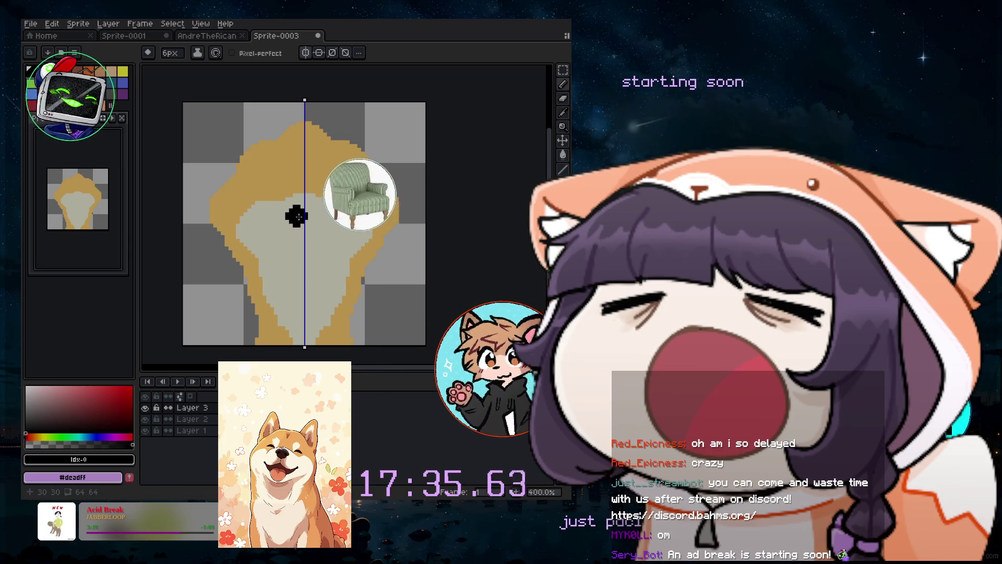
scroll(293, 220, up, 2)
scroll(309, 214, up, 1)
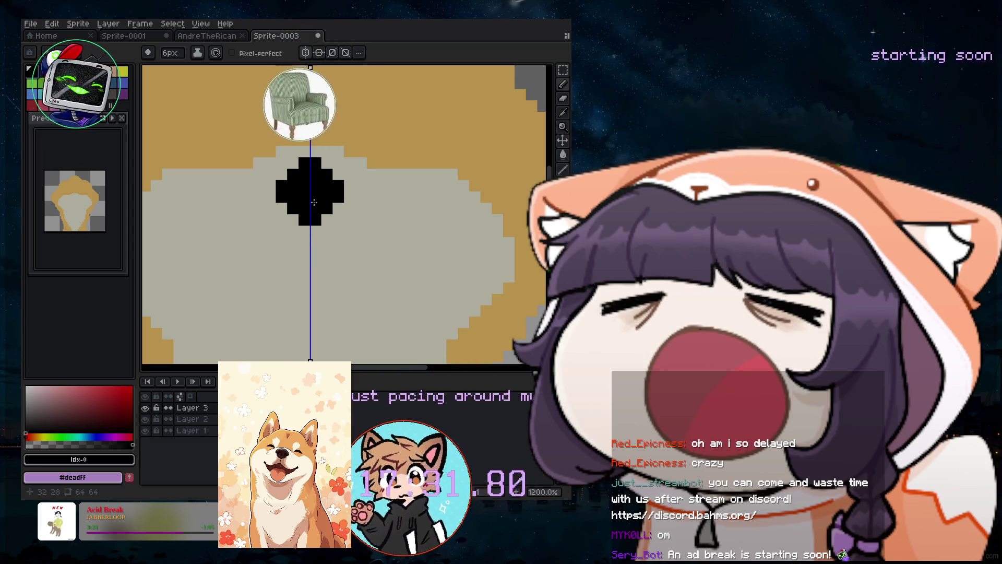
key(minus)
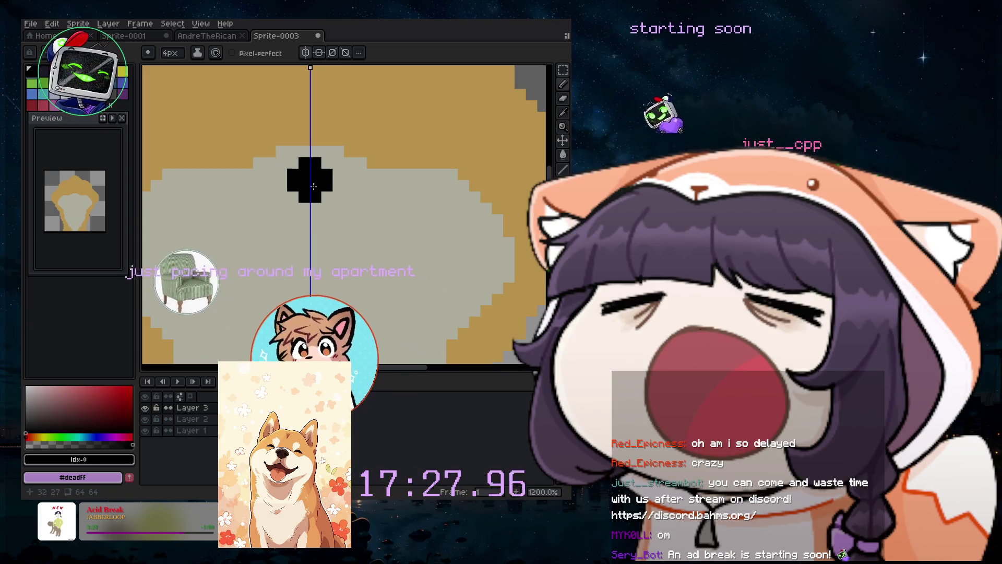
scroll(314, 186, down, 4)
drag(317, 215, 322, 238)
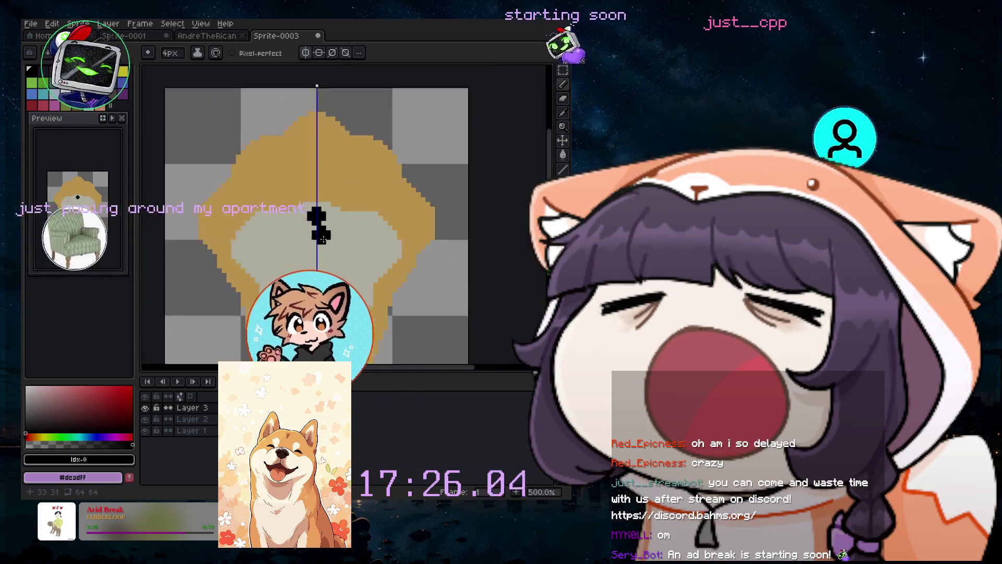
scroll(322, 239, down, 1)
scroll(297, 199, up, 2)
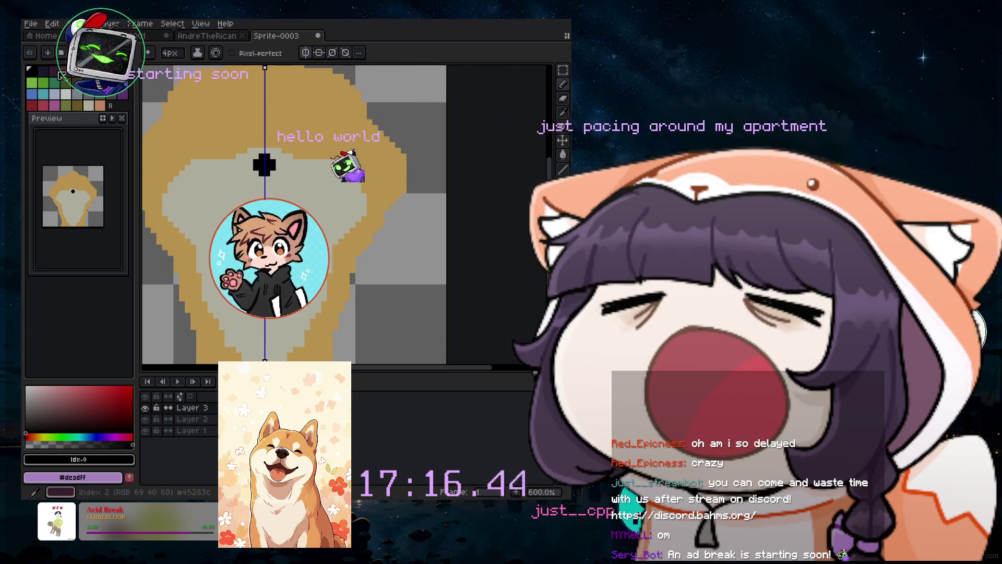
click(66, 72)
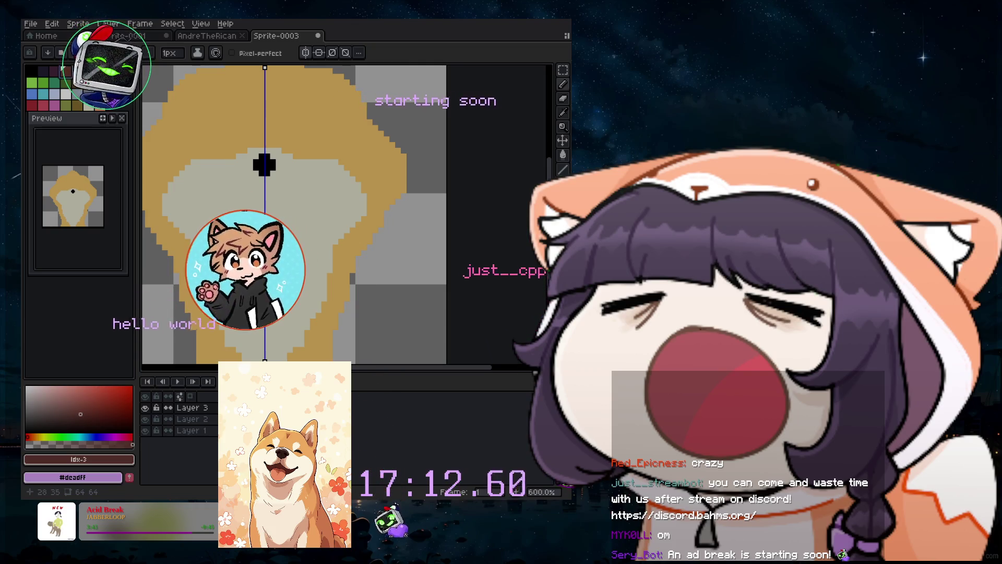
scroll(250, 202, up, 3)
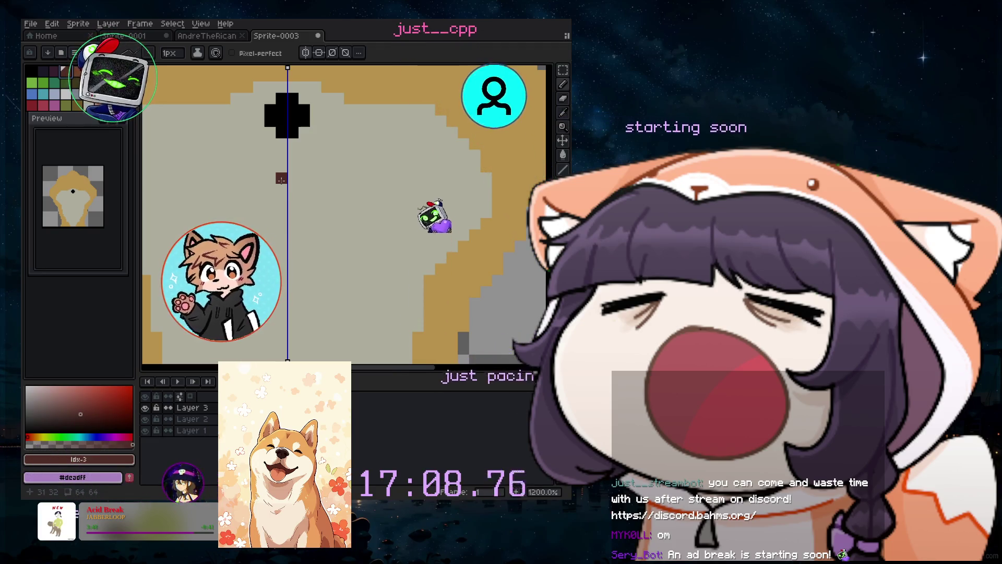
Paint a mirrored dark brown mouth under the nose and mix a paler pink at hue 0°.
click(281, 178)
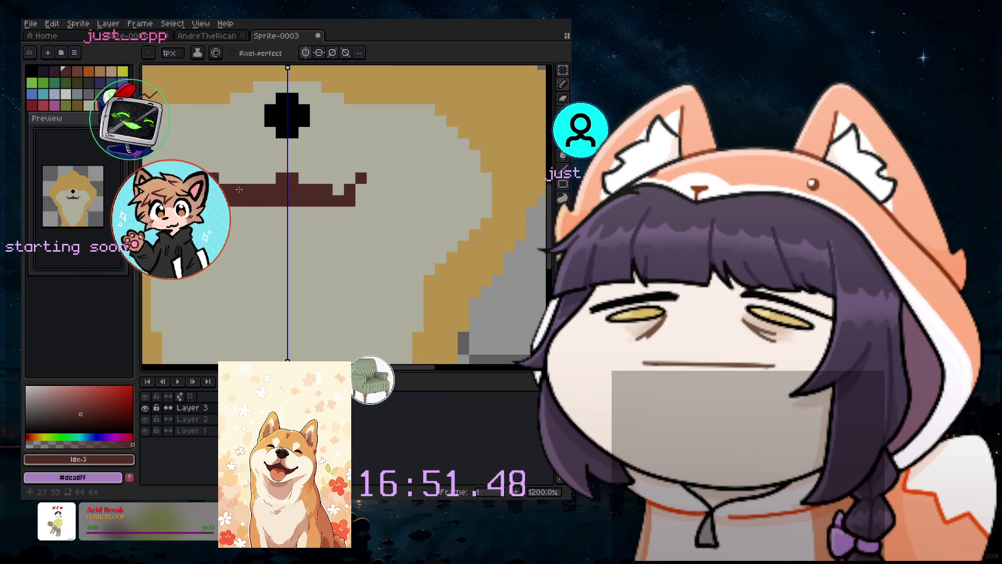
scroll(306, 218, down, 4)
scroll(307, 213, up, 1)
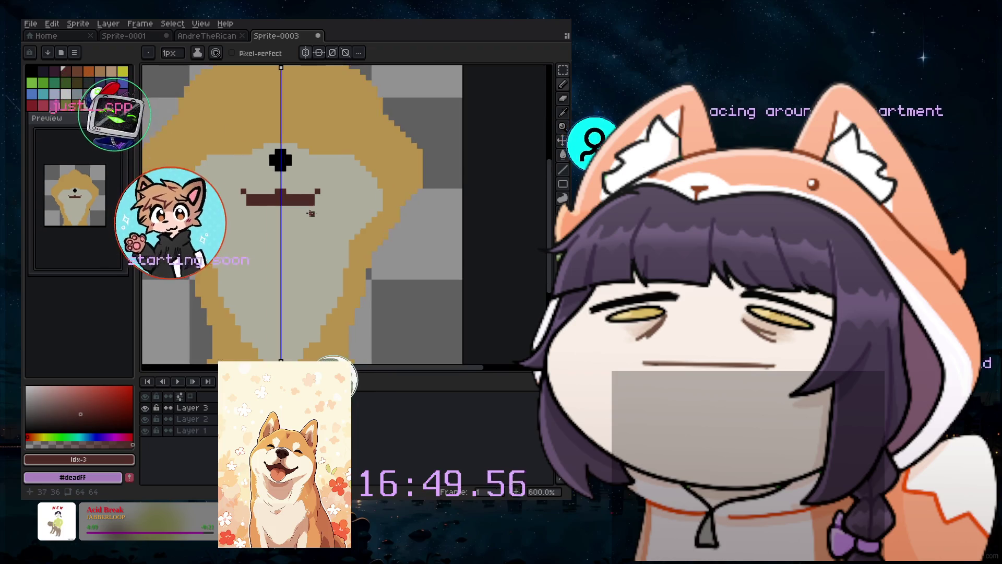
scroll(307, 212, up, 1)
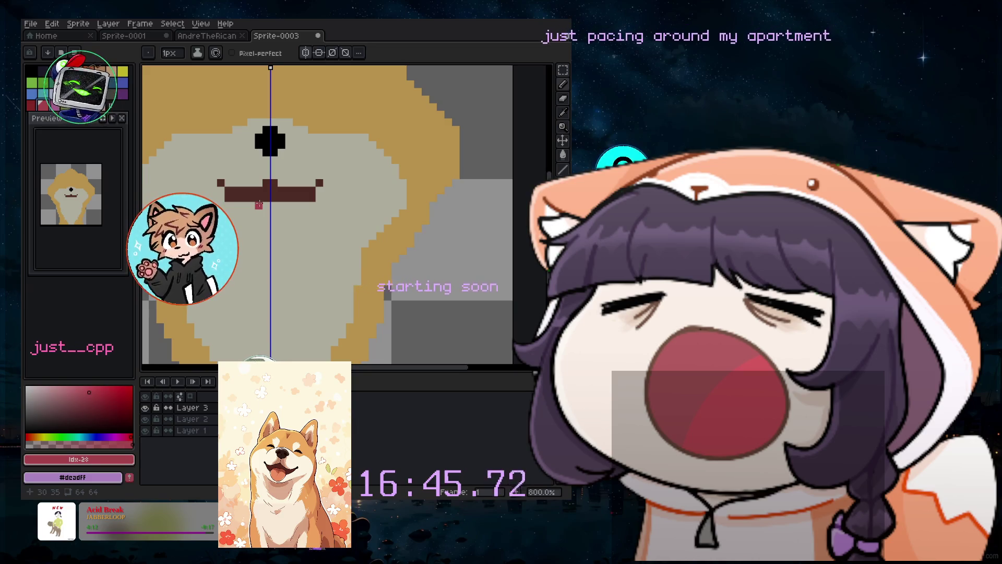
drag(74, 393, 69, 393)
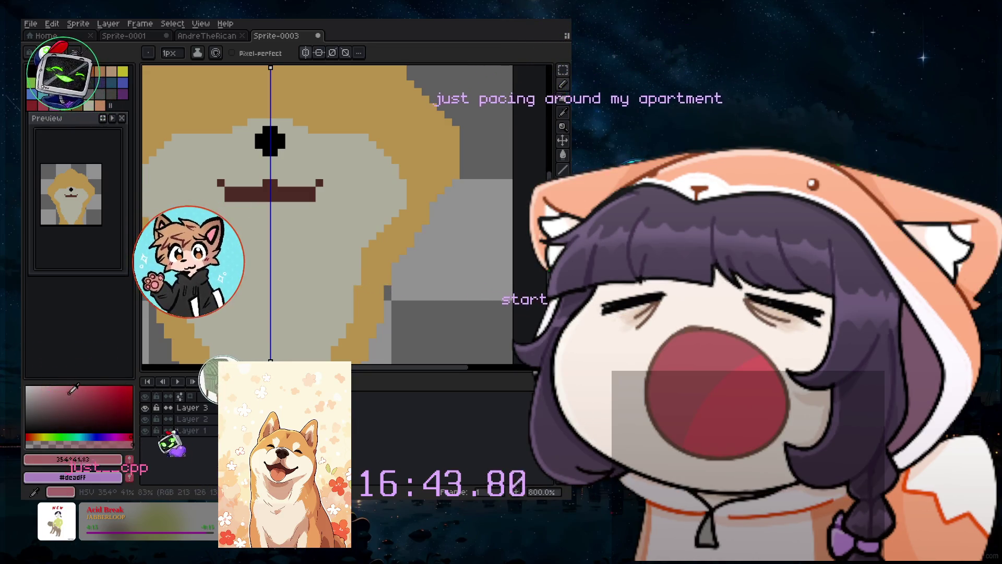
click(30, 431)
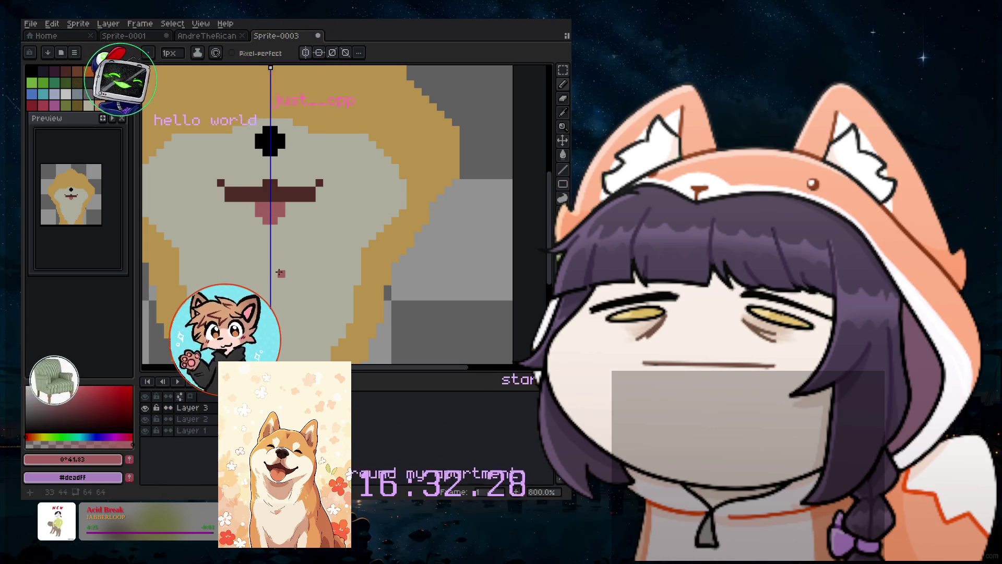
Sample the tongue's pink from the sprite with the eyedropper, zooming around the canvas.
scroll(259, 235, down, 2)
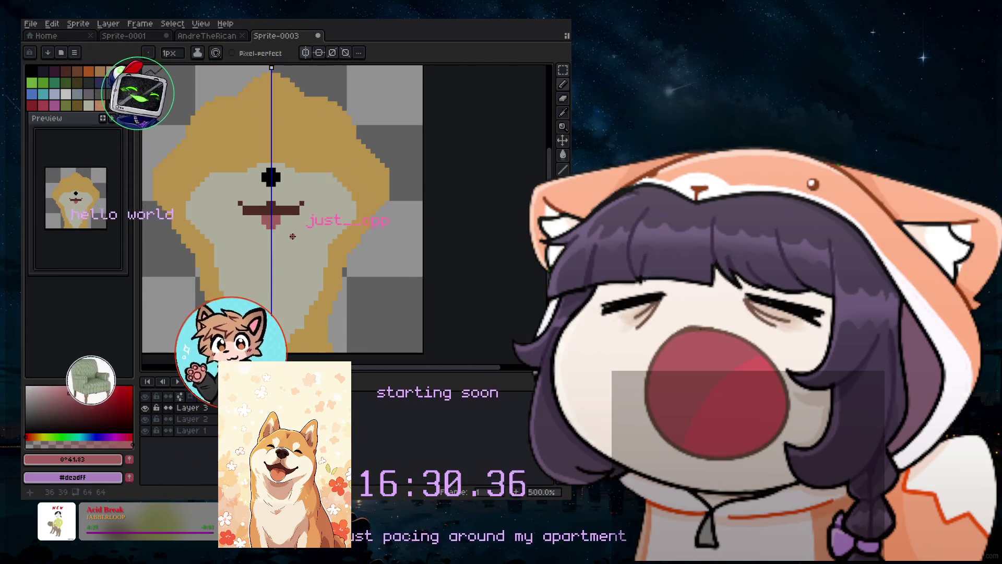
scroll(293, 236, up, 2)
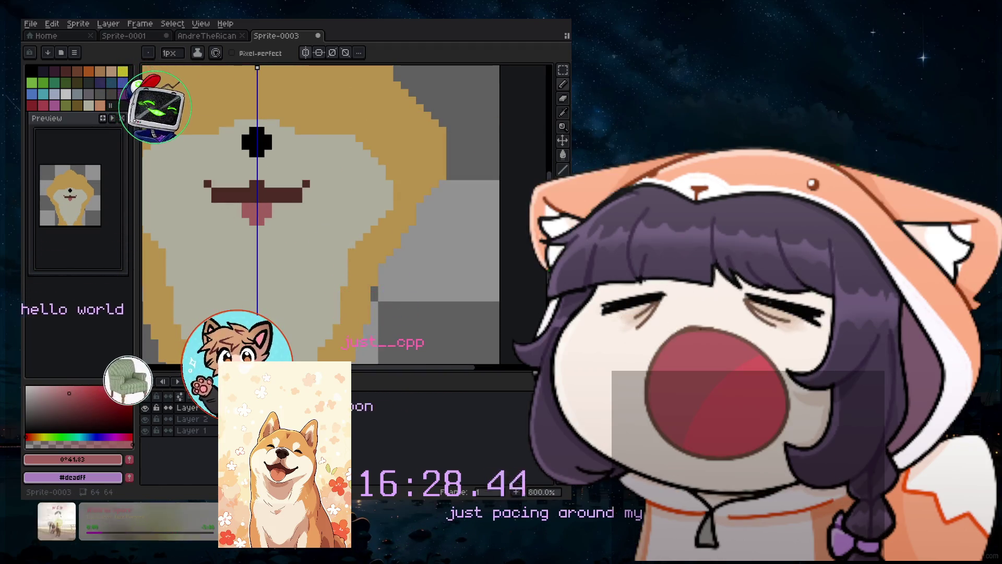
key(i)
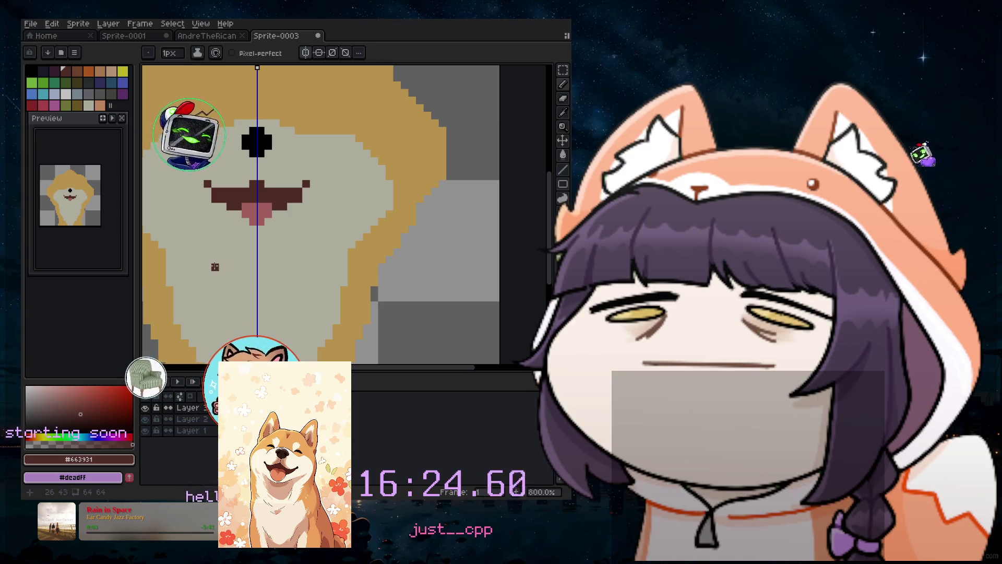
scroll(276, 230, down, 1)
scroll(304, 236, up, 1)
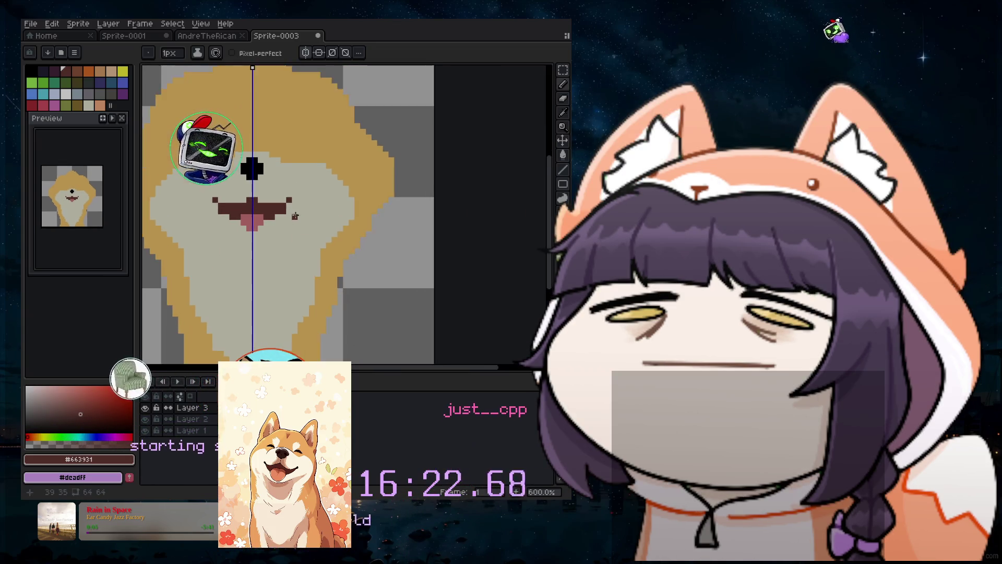
scroll(277, 200, up, 1)
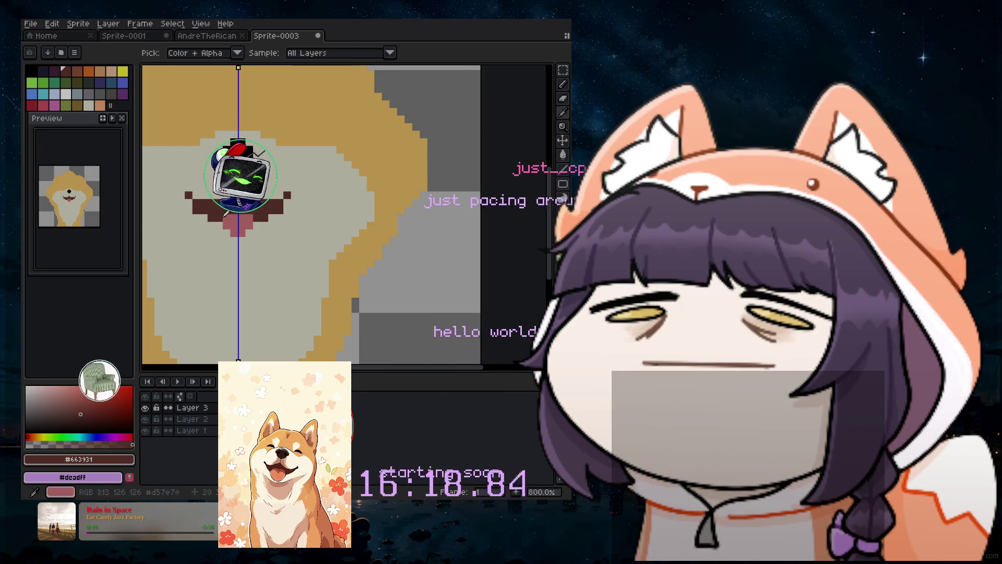
click(224, 215)
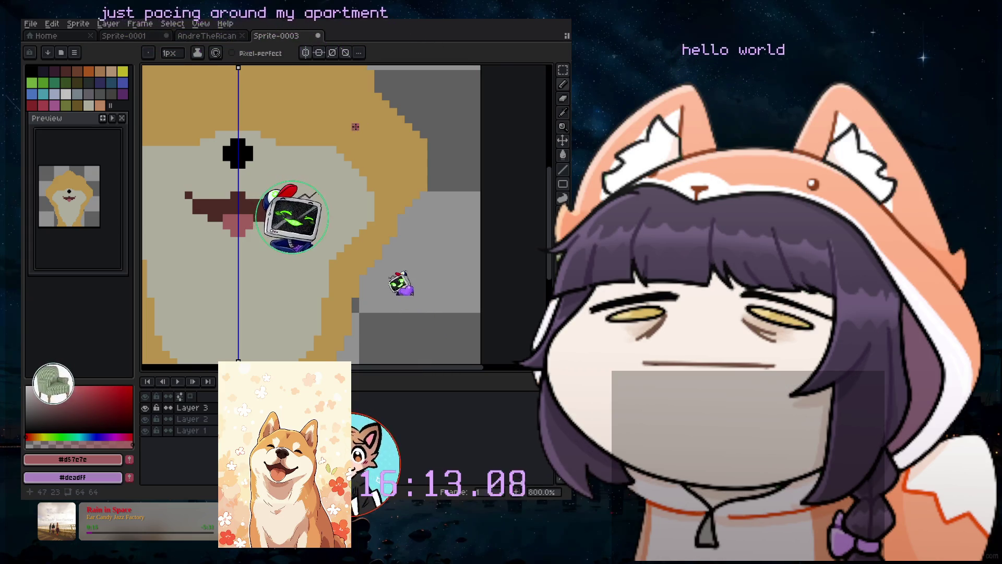
scroll(313, 141, down, 1)
scroll(303, 153, down, 1)
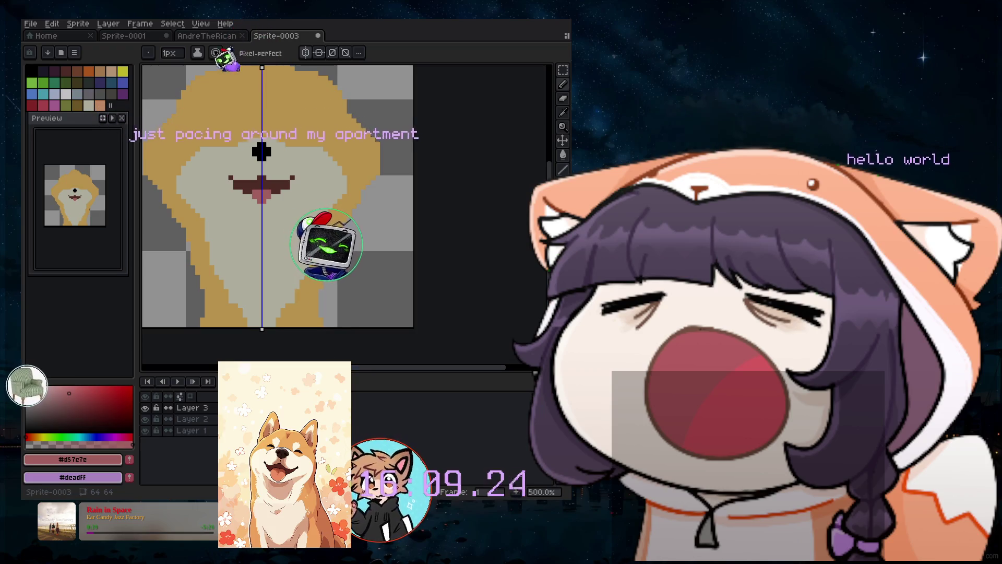
scroll(496, 236, left, 2)
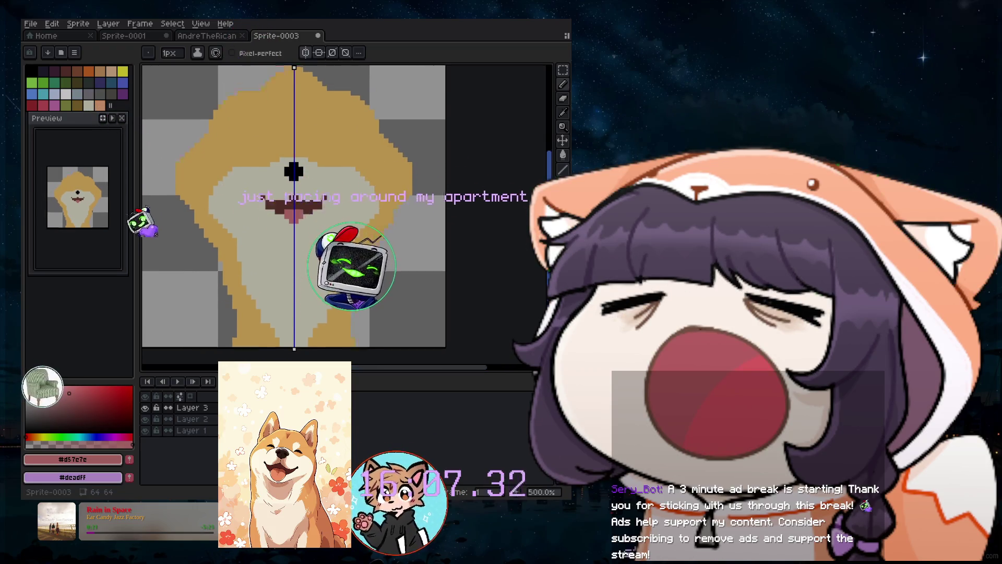
scroll(438, 181, up, 7)
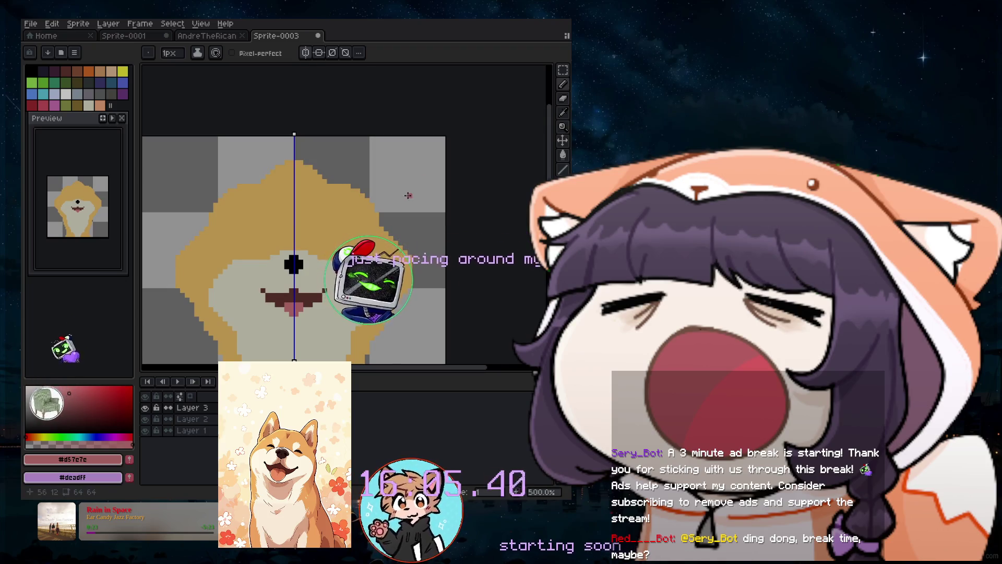
scroll(339, 230, up, 1)
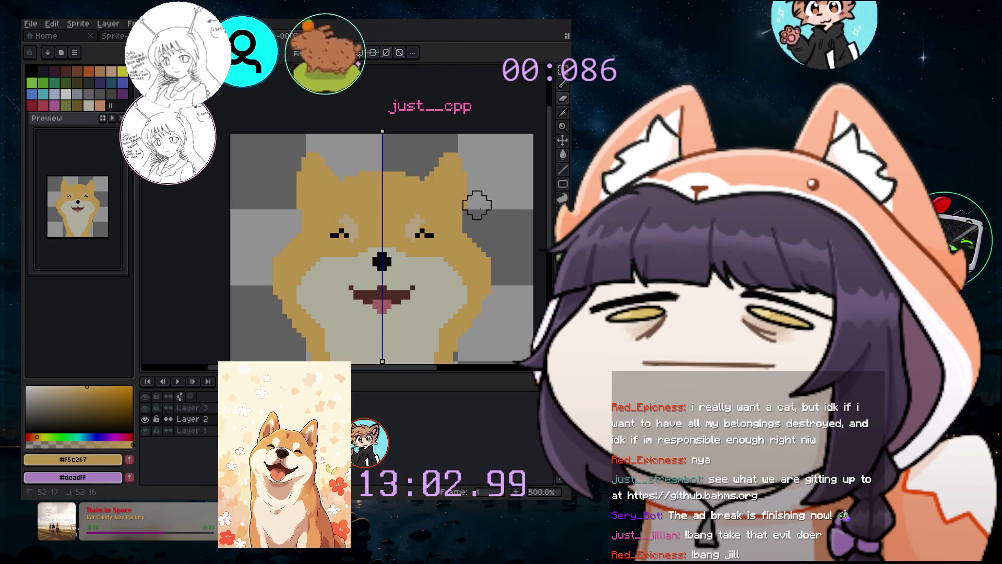
Move Layer 1 above Layer 2 and zoom out to view the whole sprite.
scroll(476, 176, up, 1)
scroll(476, 176, up, 1)
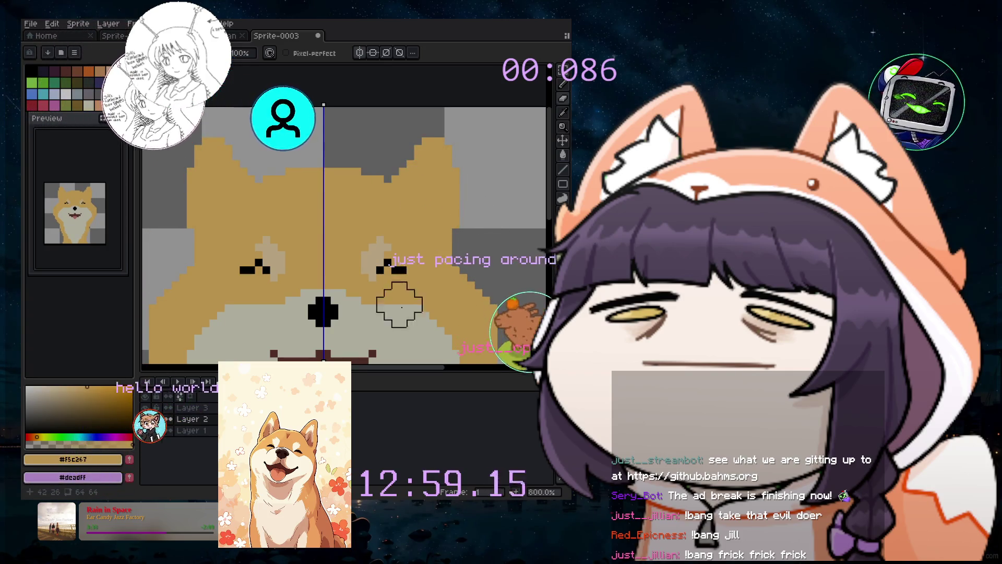
ctrl+click(210, 410)
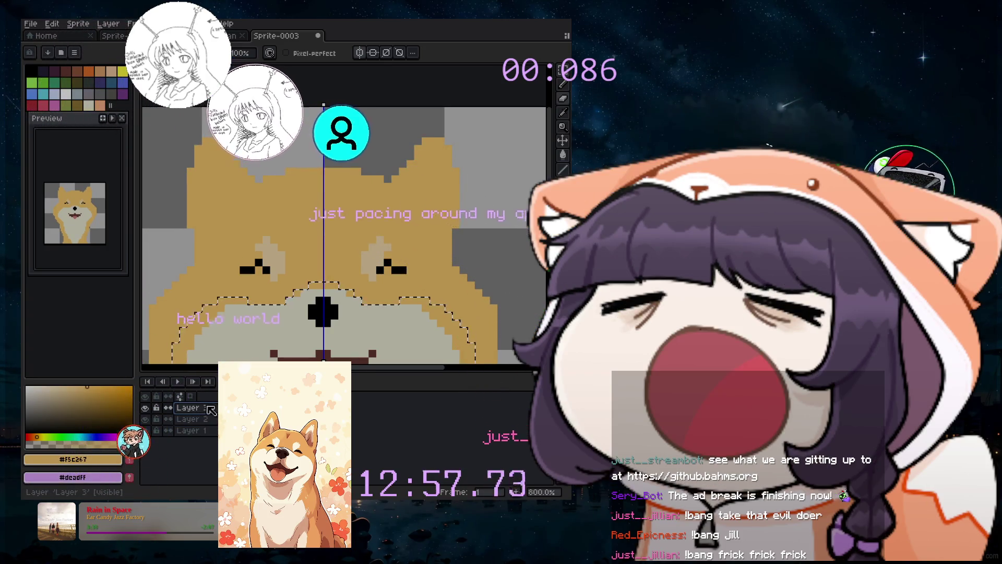
click(191, 430)
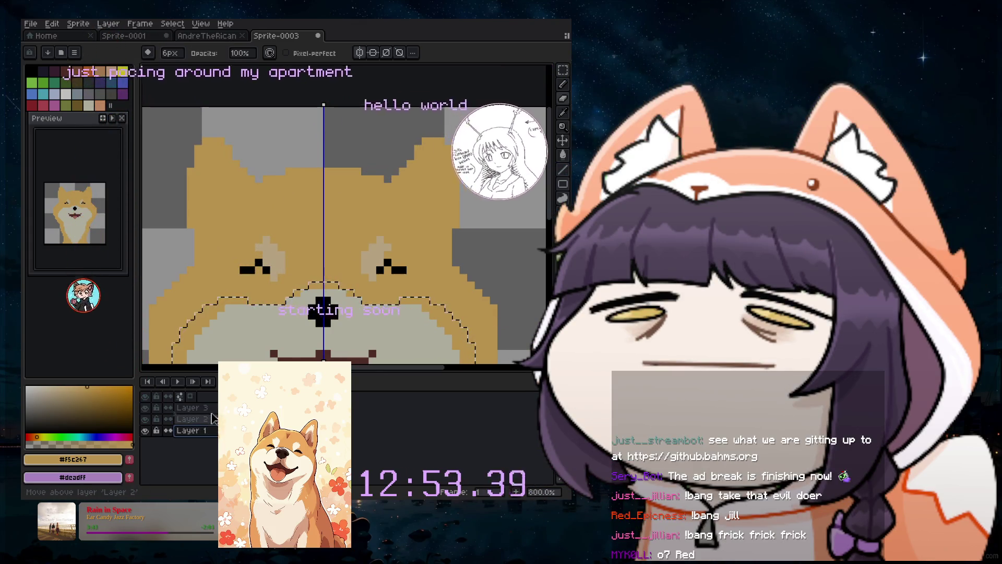
drag(208, 436, 209, 415)
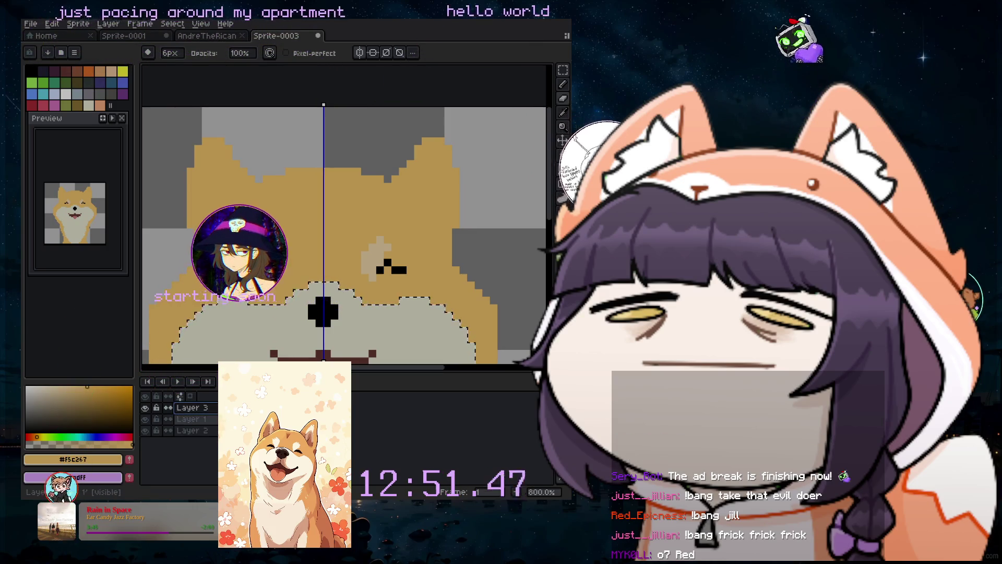
key(3)
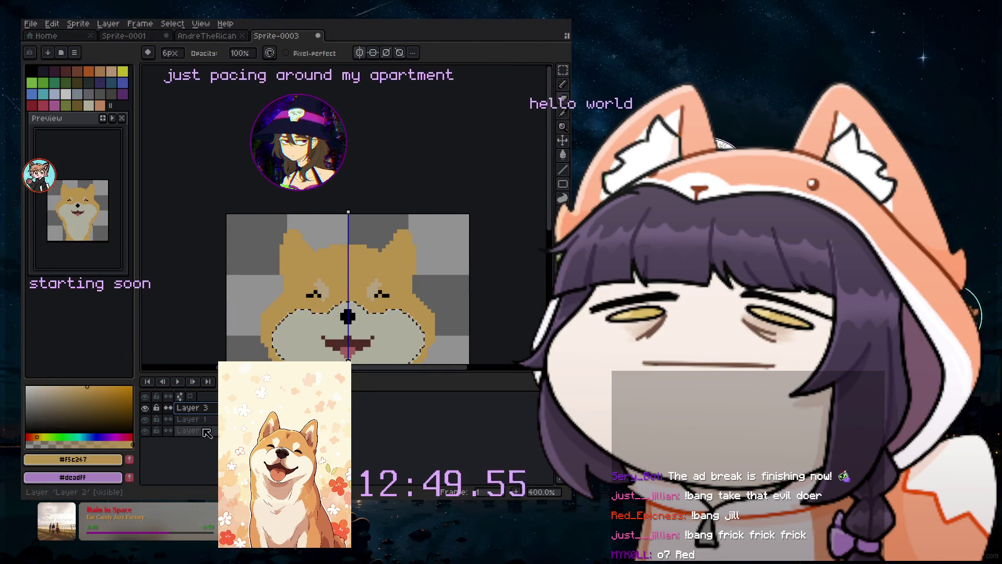
Show Layer 2, hide Layer 1's pale muzzle, and move Layer 3 below Layer 1.
click(146, 408)
click(146, 407)
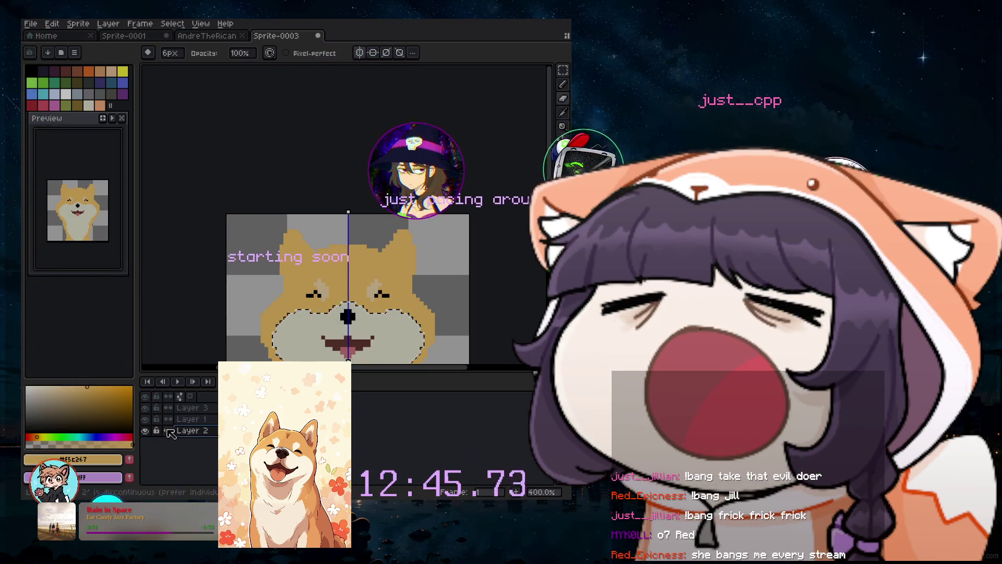
click(145, 430)
click(146, 419)
click(192, 408)
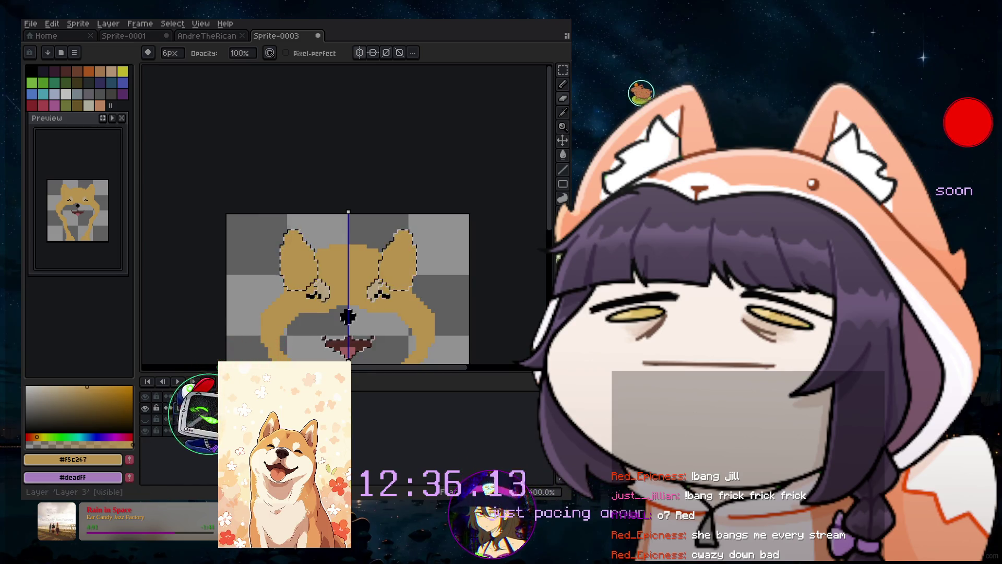
drag(192, 408, 214, 427)
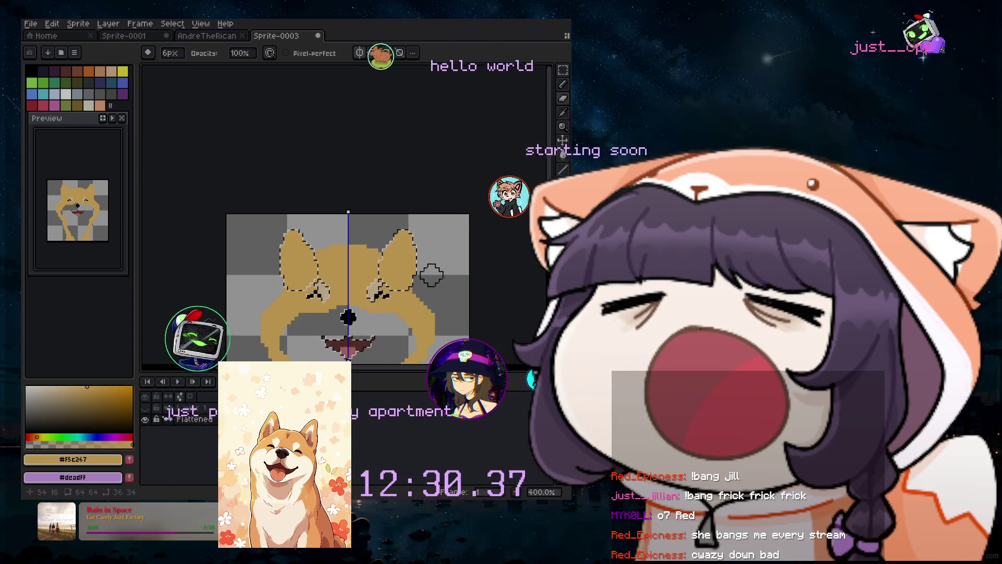
Clear the selection, show the pale muzzle layer and move it beneath the Flattened layer.
key(ctrl+d)
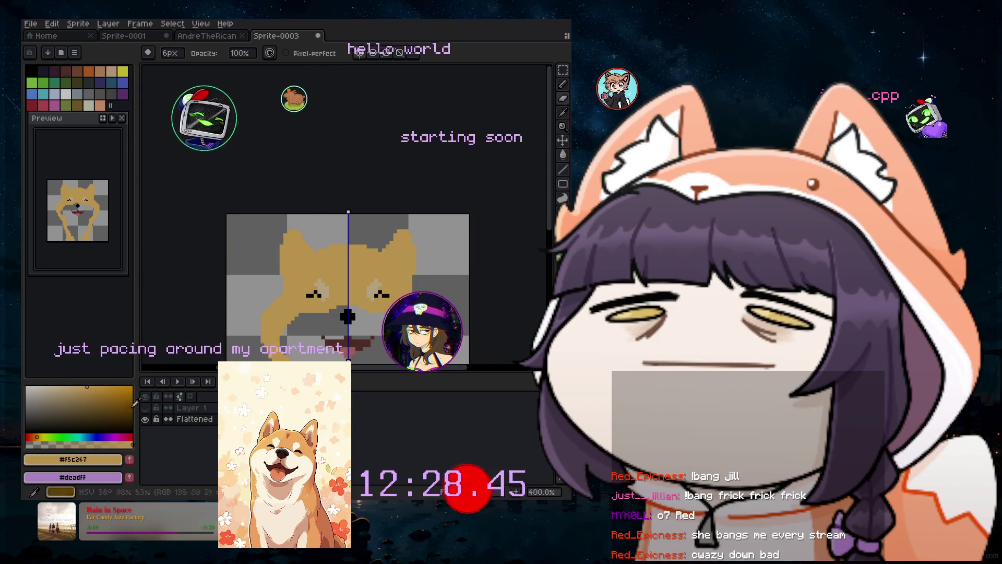
click(146, 408)
click(146, 407)
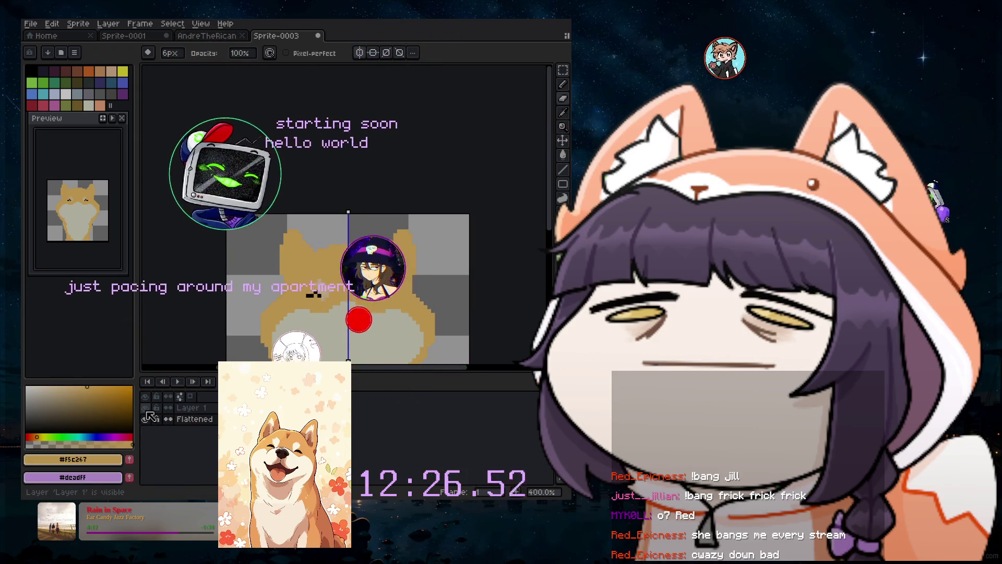
drag(197, 411, 216, 429)
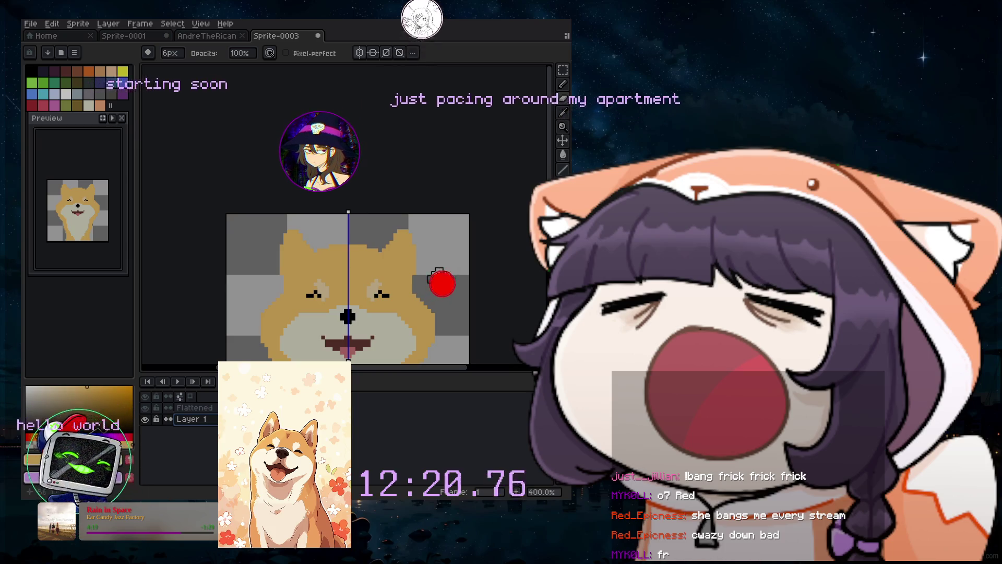
Sample the pale face grey from the canvas for painting.
scroll(422, 268, up, 3)
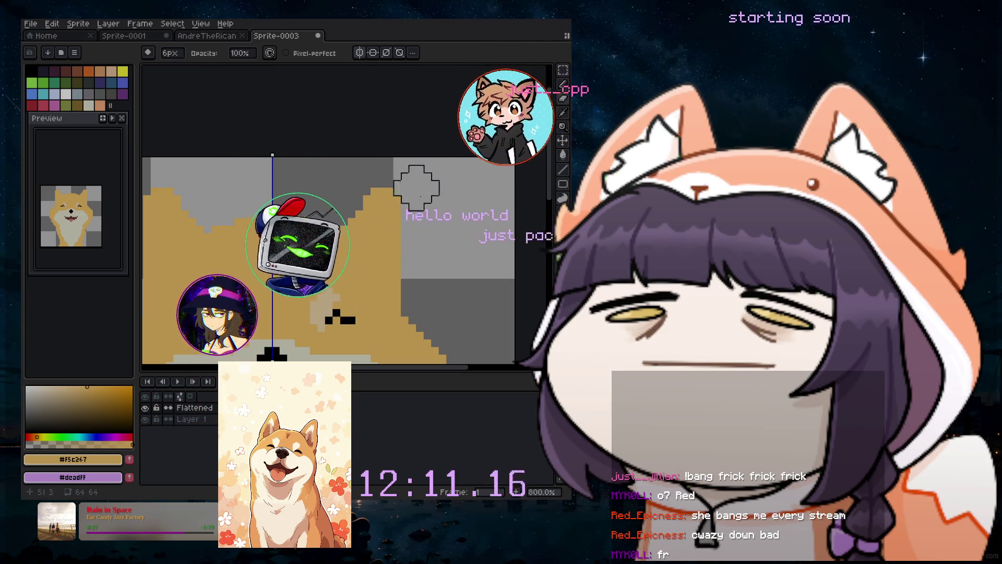
key(i)
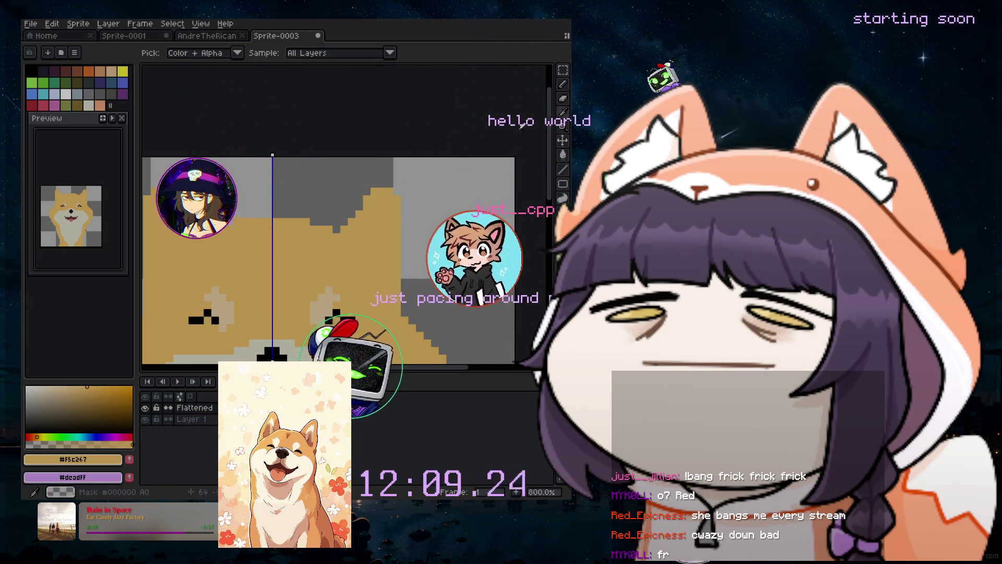
click(563, 83)
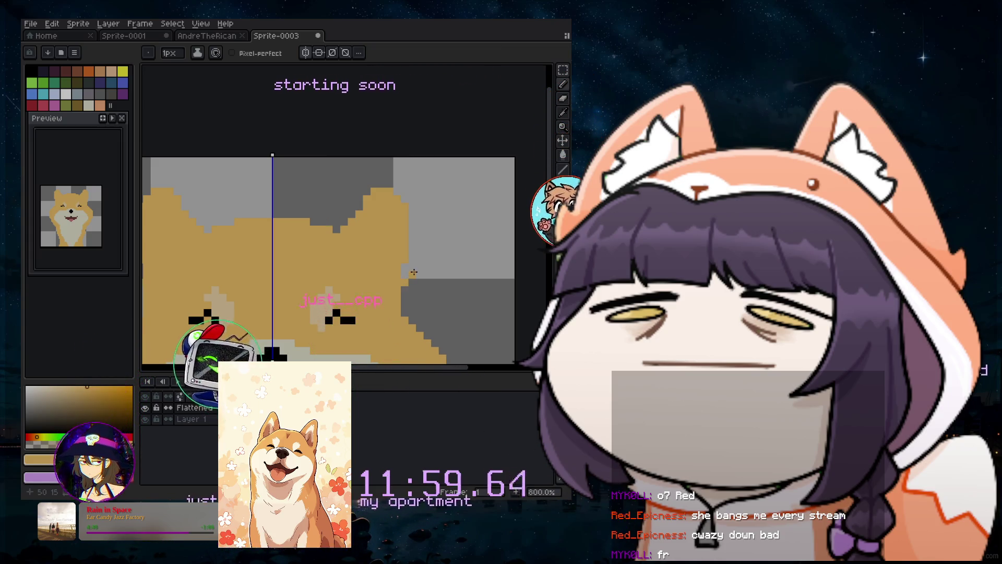
key(b)
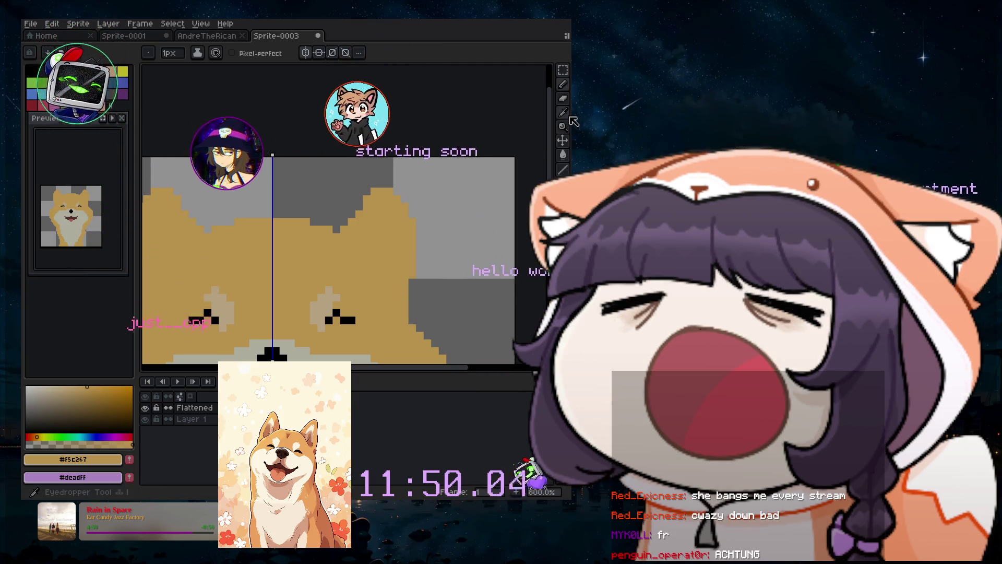
key(i)
click(523, 147)
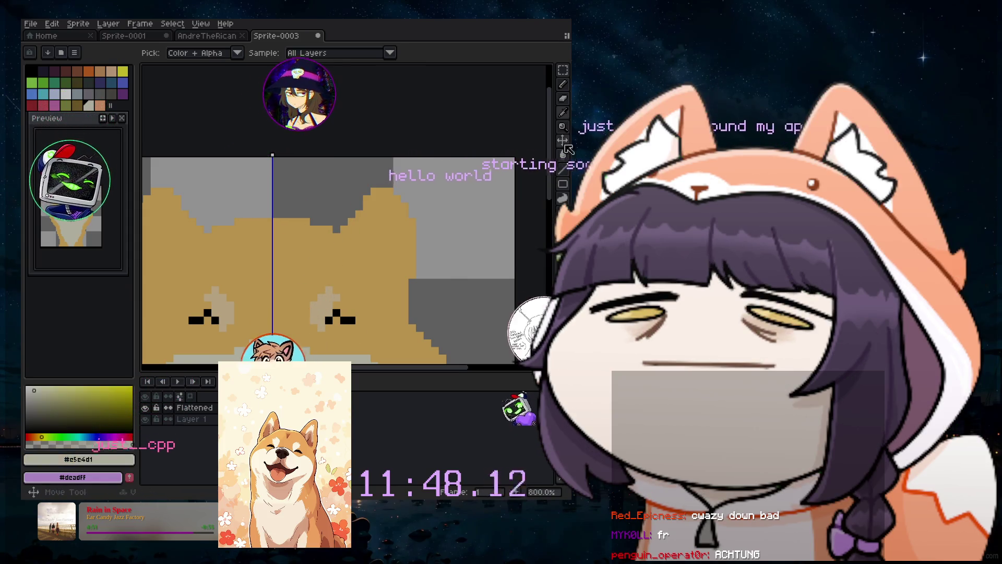
click(564, 85)
With a 6px brush, paint mirrored lighter inner-ear patches and a patch beside the right eyebrow.
key(plus)
key(plus)
key(plus)
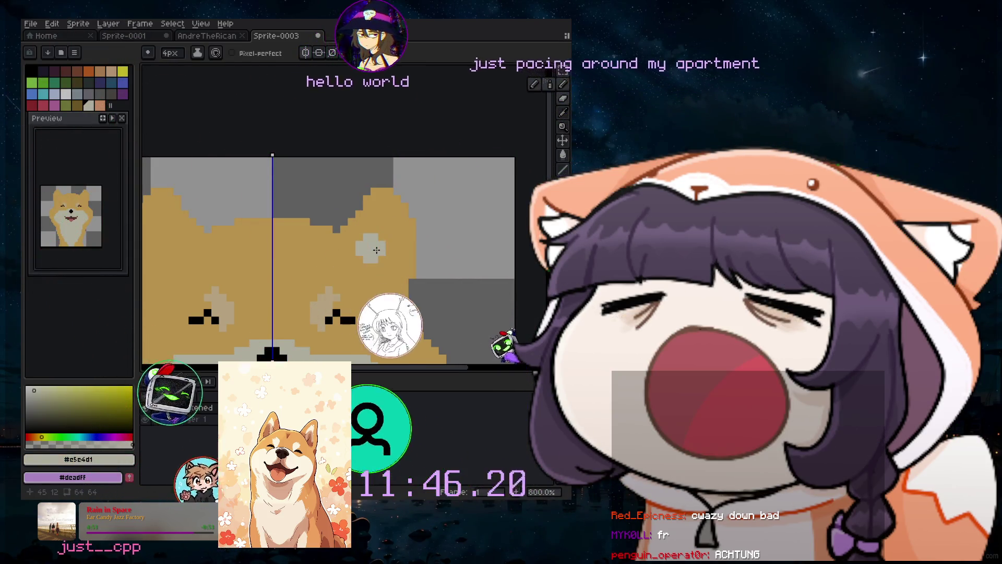
click(379, 243)
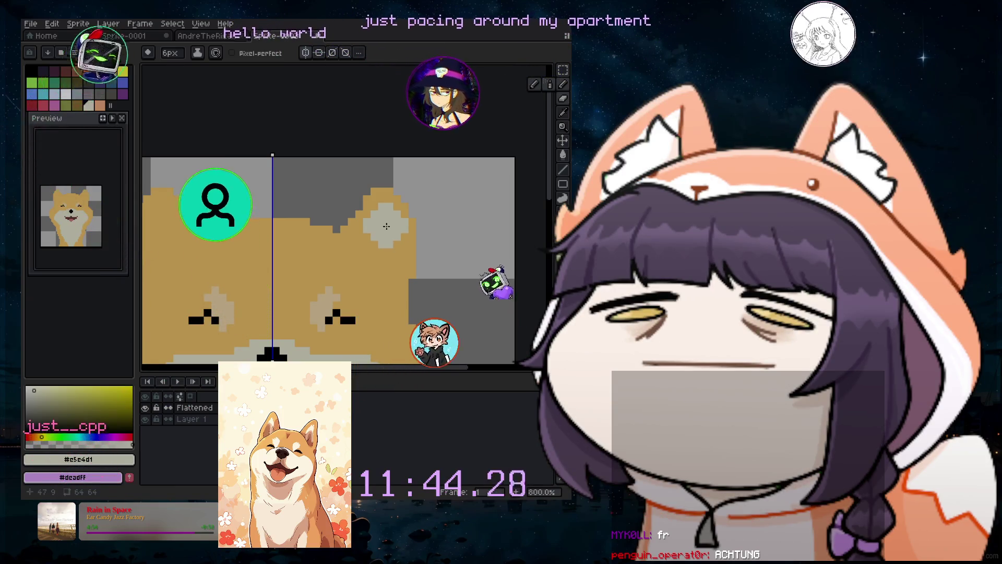
drag(380, 233, 380, 255)
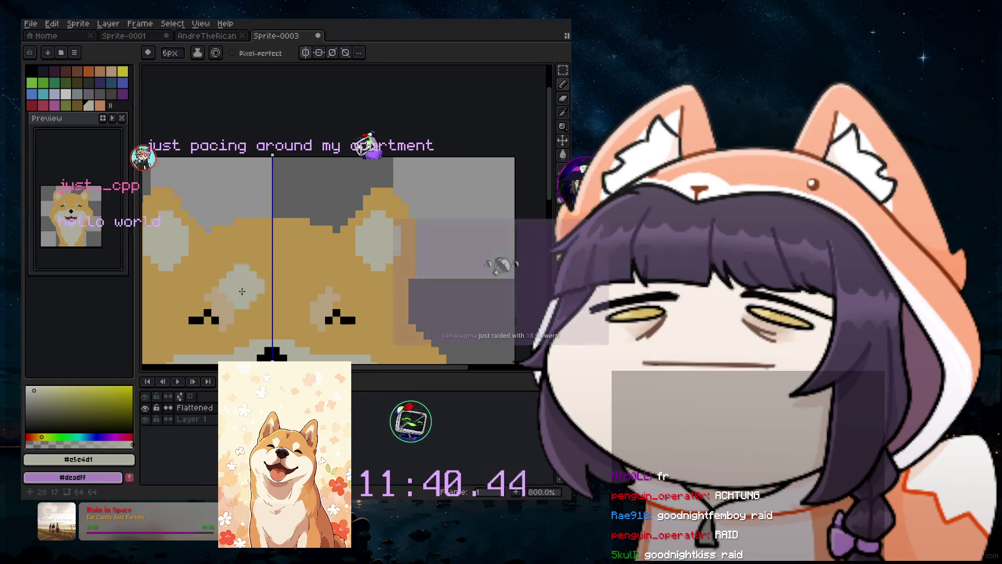
click(305, 326)
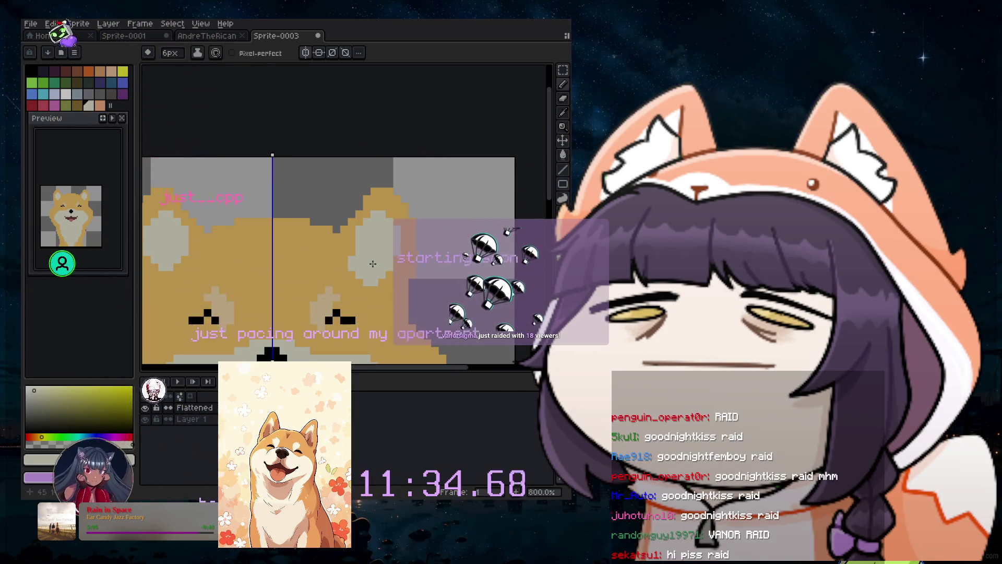
scroll(426, 306, down, 2)
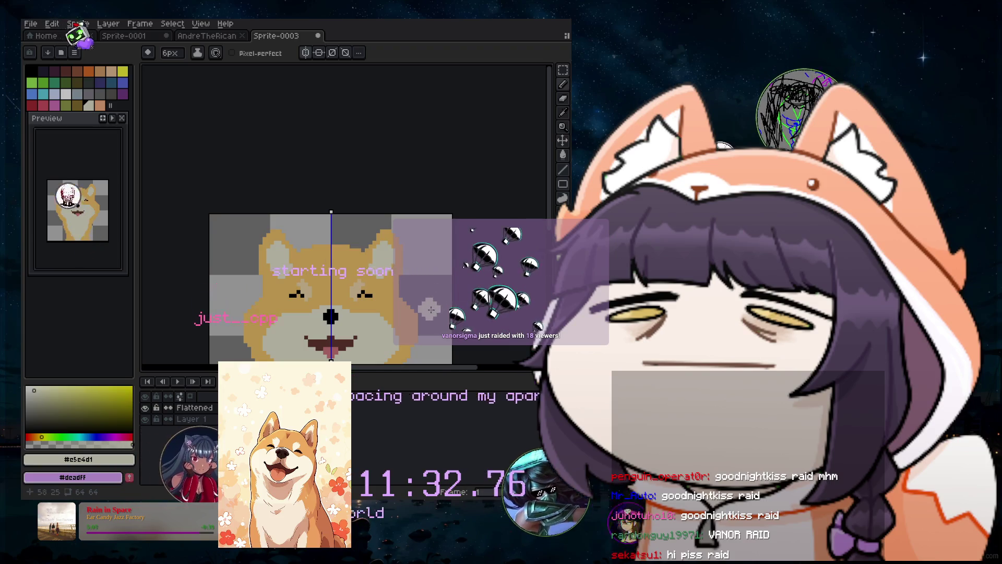
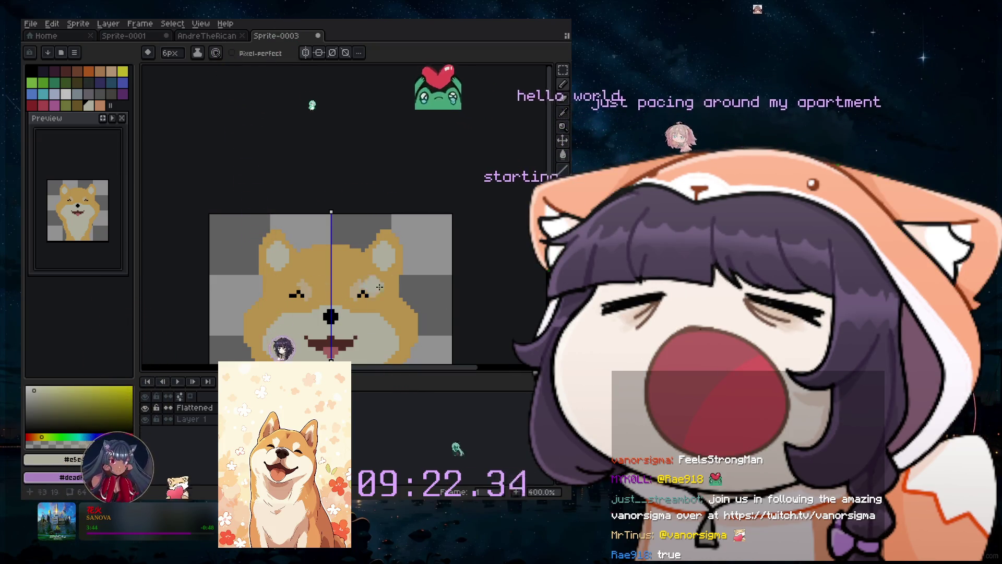
Switch between Layer 1 and the Flattened layer, ending on Layer 1 with the pencil.
scroll(402, 251, down, 3)
scroll(397, 271, down, 1)
scroll(380, 313, up, 4)
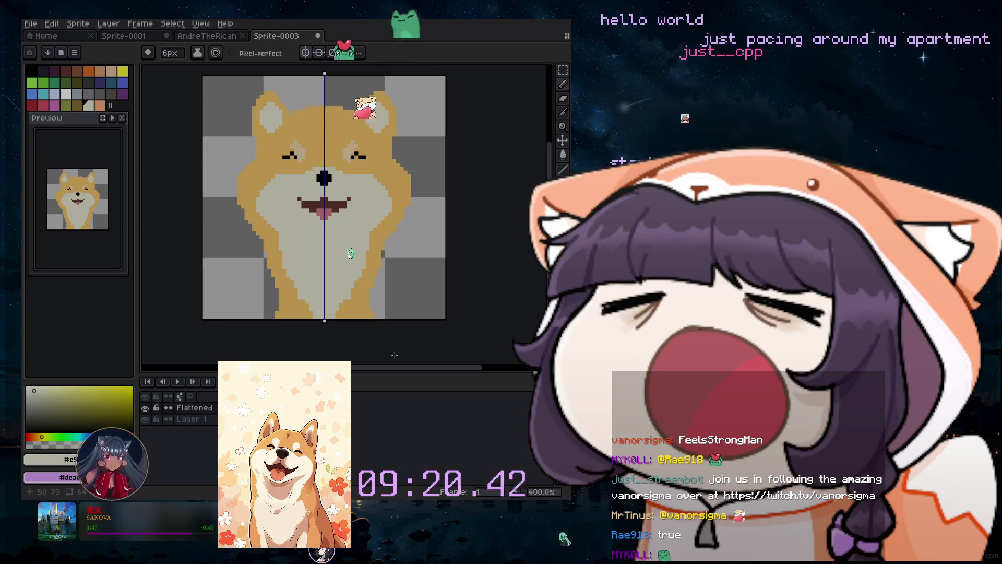
scroll(377, 345, up, 1)
scroll(348, 203, down, 1)
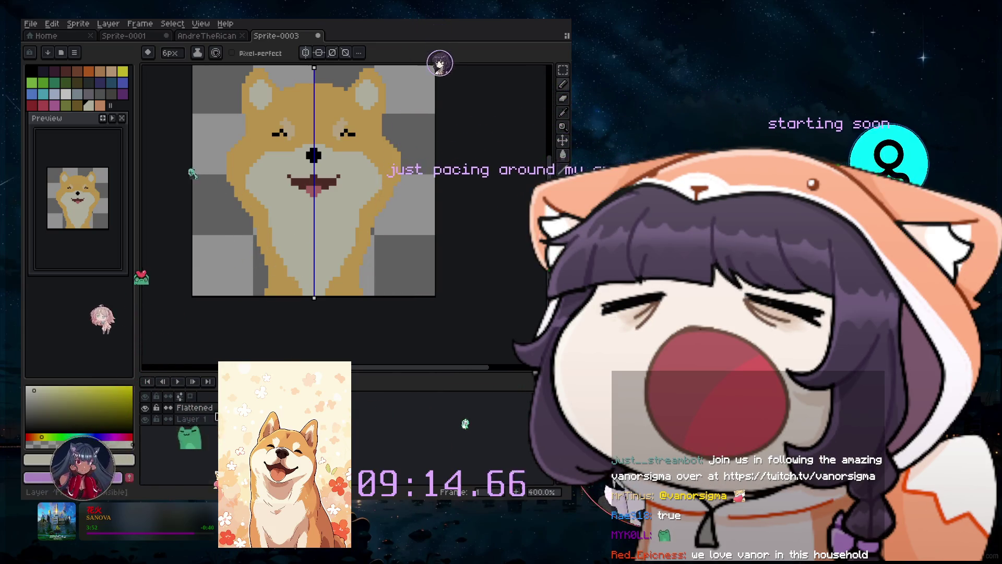
click(185, 419)
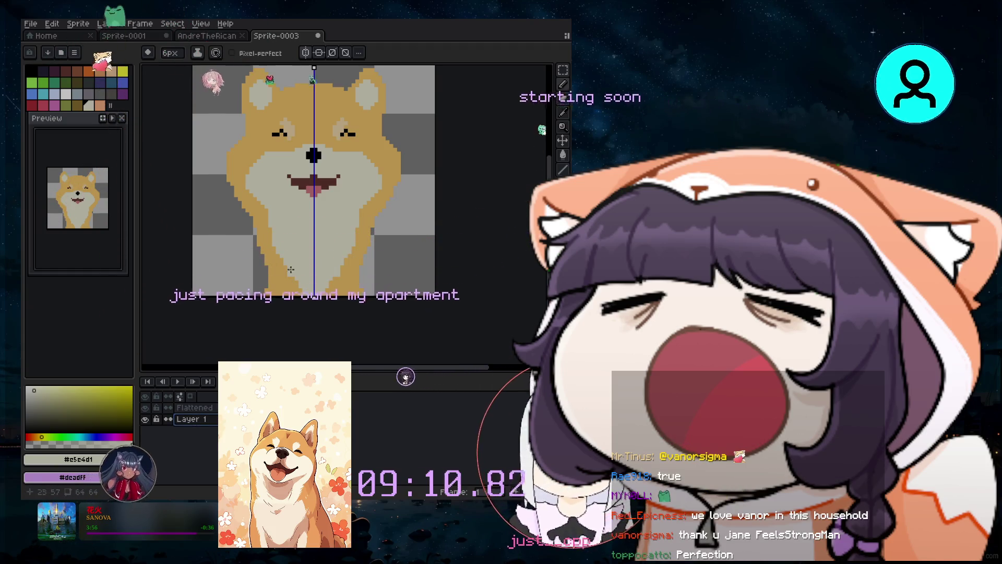
click(188, 408)
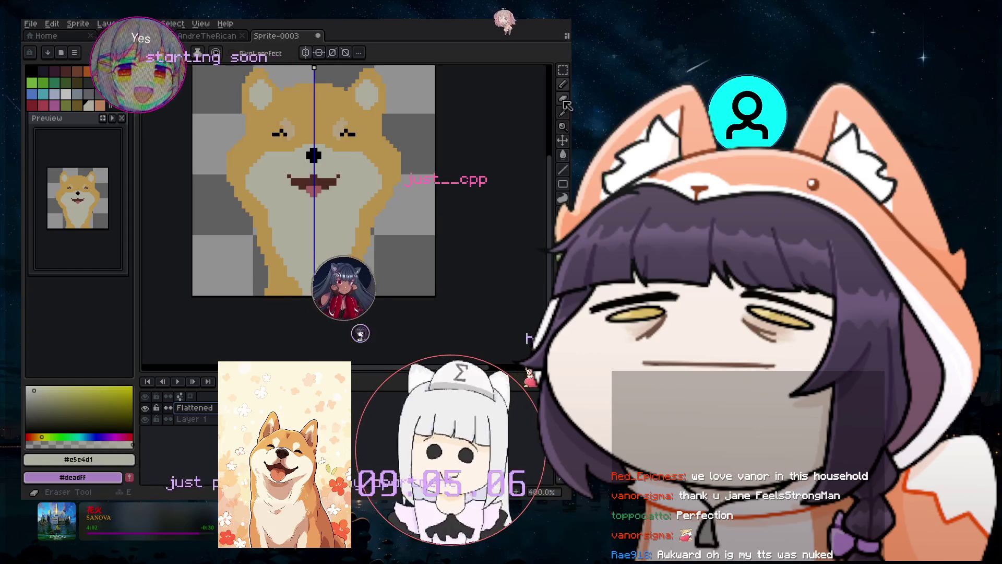
key(g)
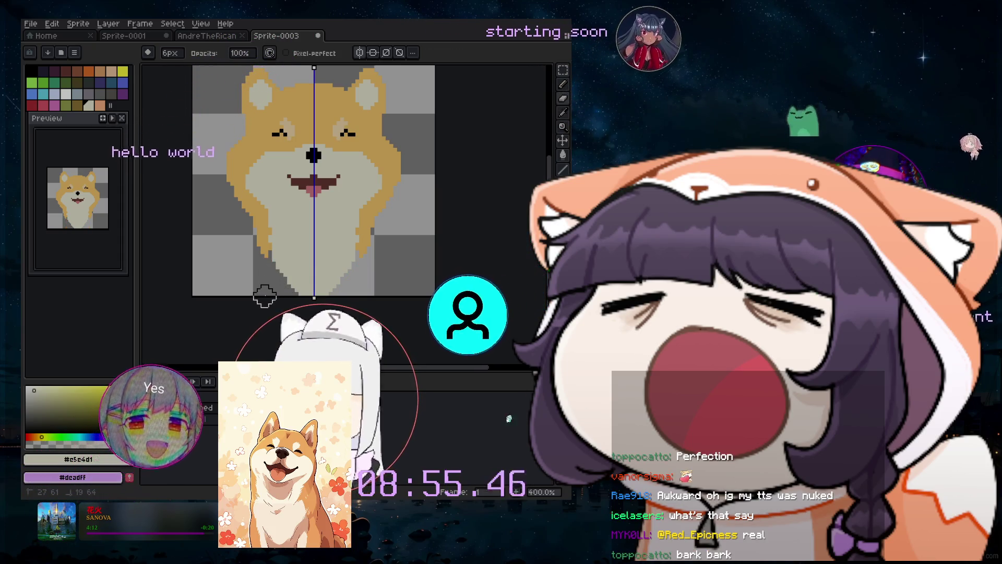
click(564, 86)
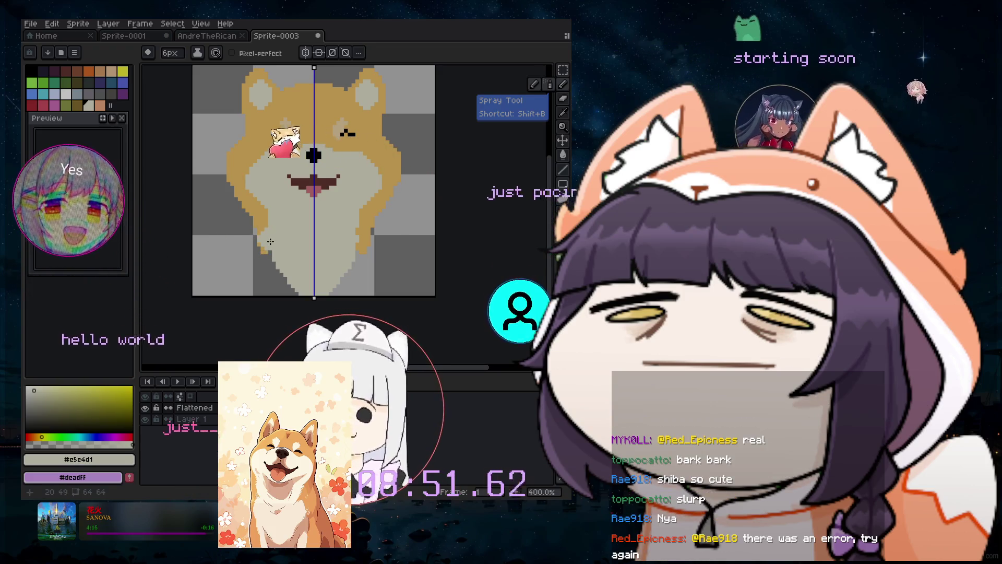
scroll(297, 229, down, 3)
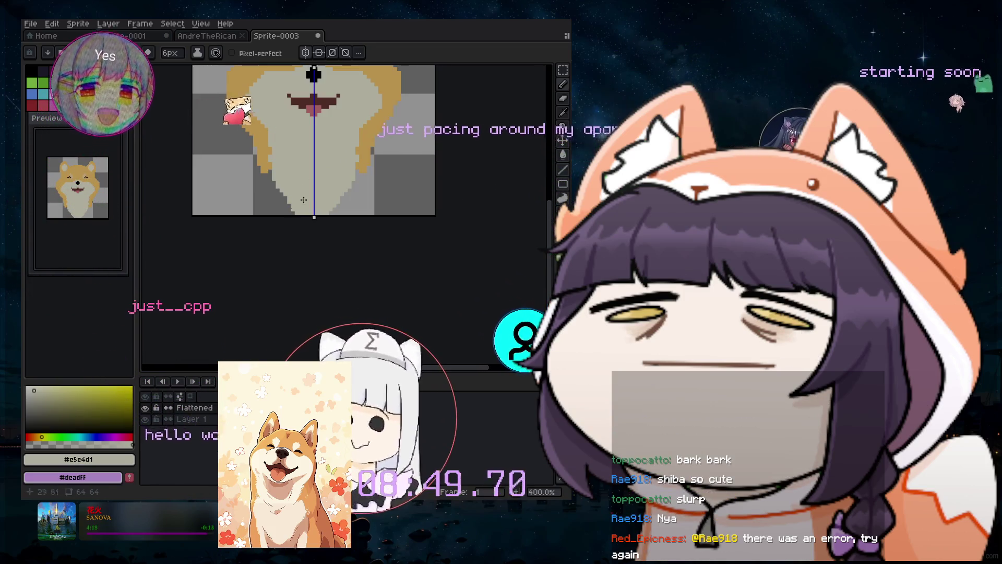
click(212, 414)
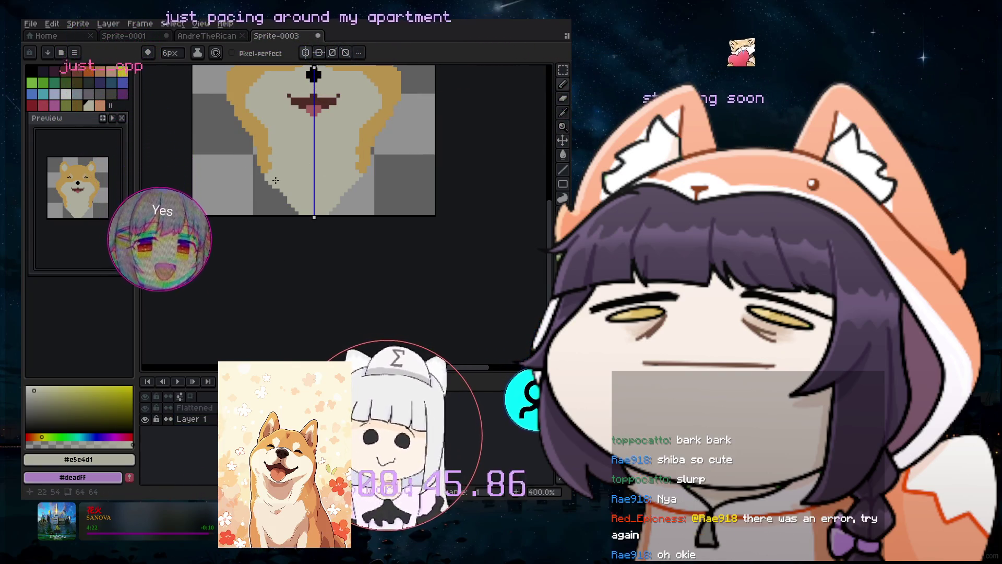
Paint light grey legs into the lower body, then undo the eraser strokes and deselect.
drag(278, 182, 272, 200)
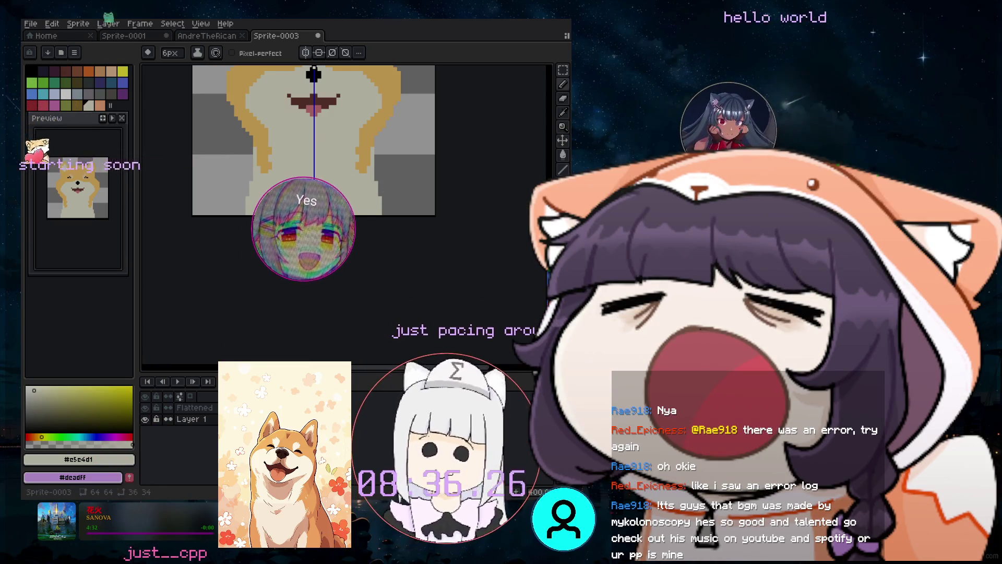
scroll(256, 237, up, 3)
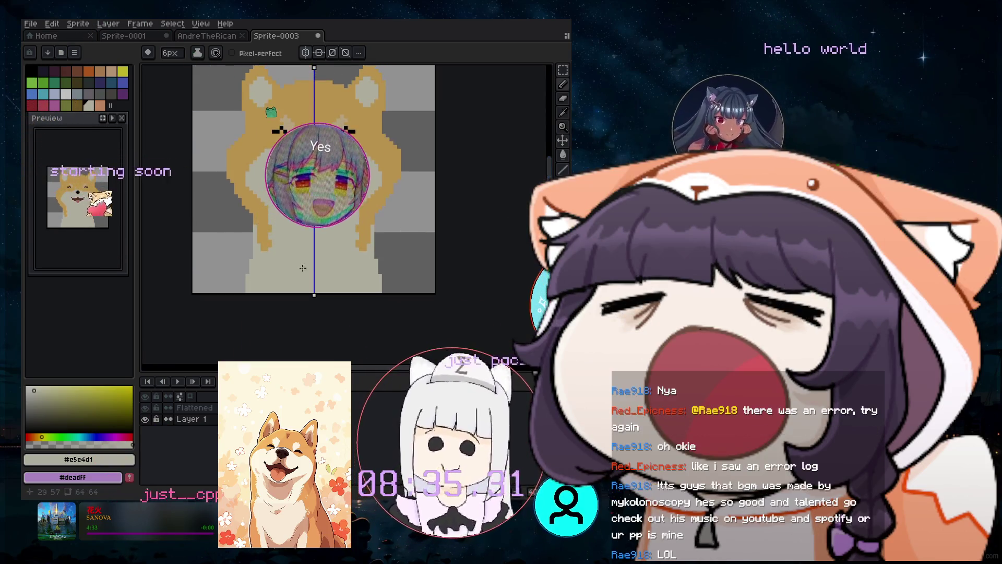
click(259, 229)
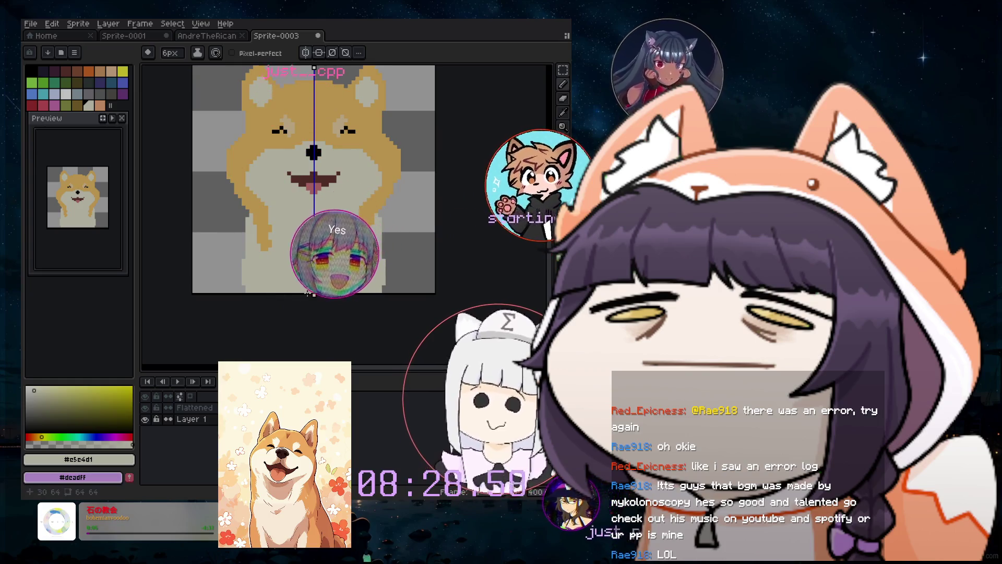
key(ctrl)
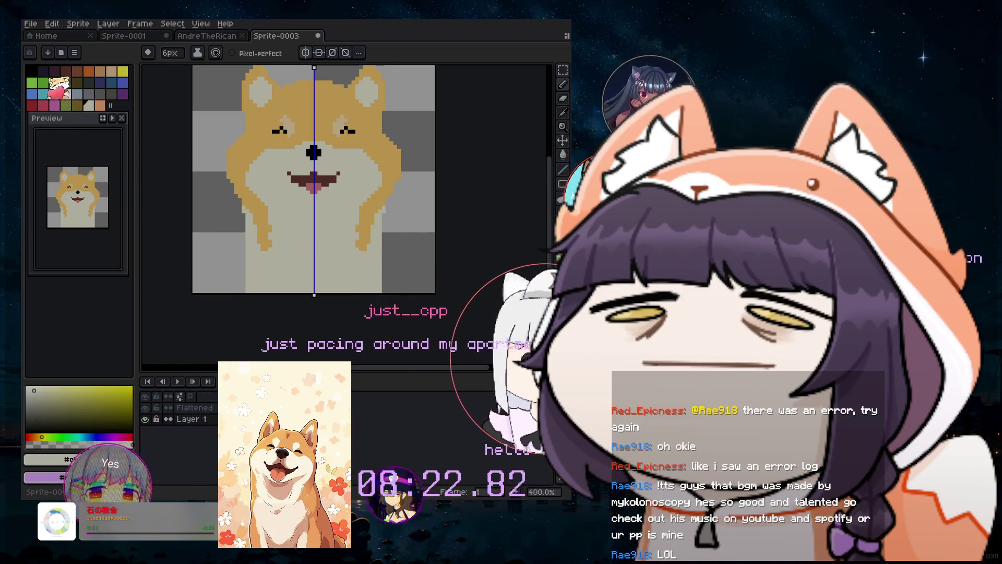
click(563, 99)
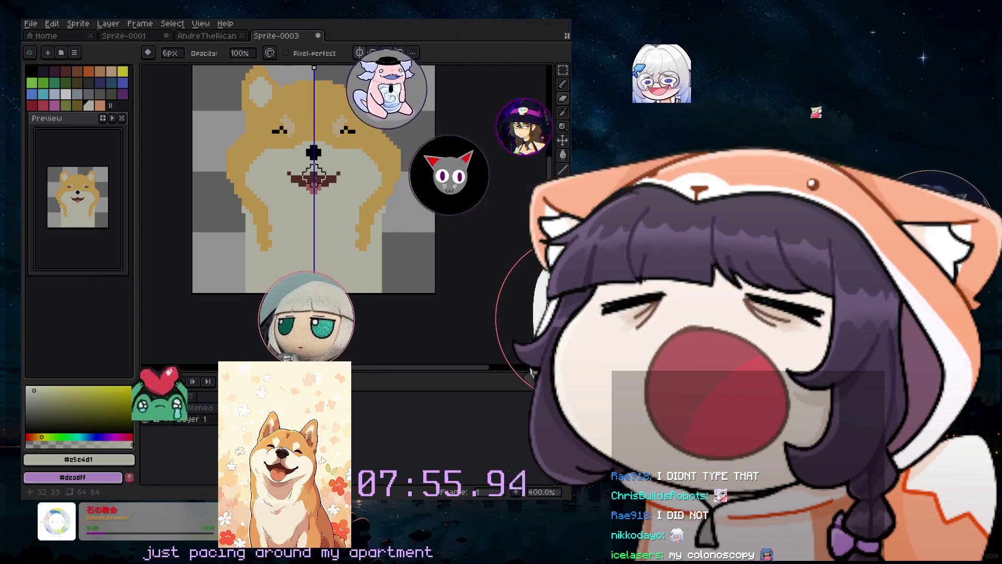
key(ctrl+z)
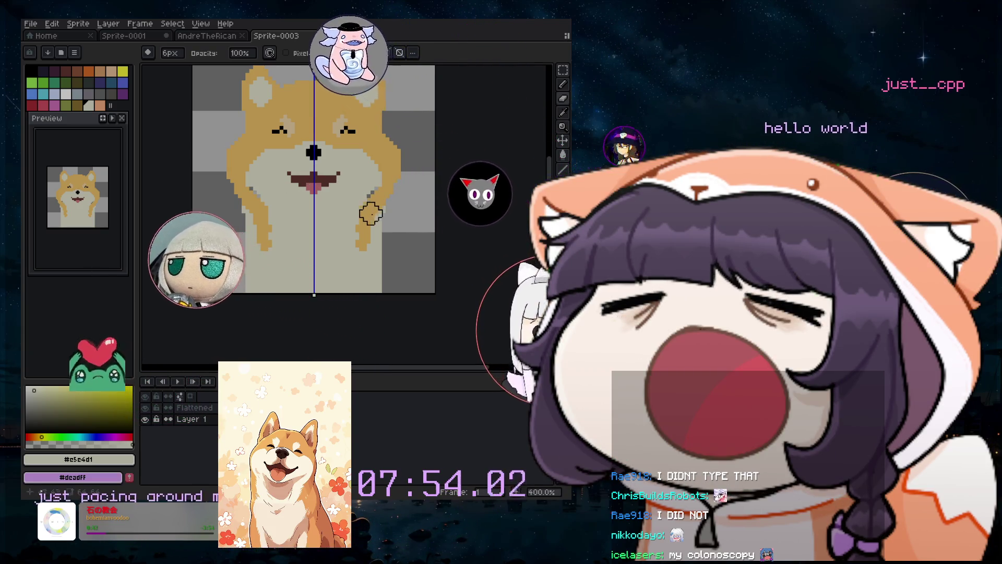
key(v)
key(ctrl+d)
key(b)
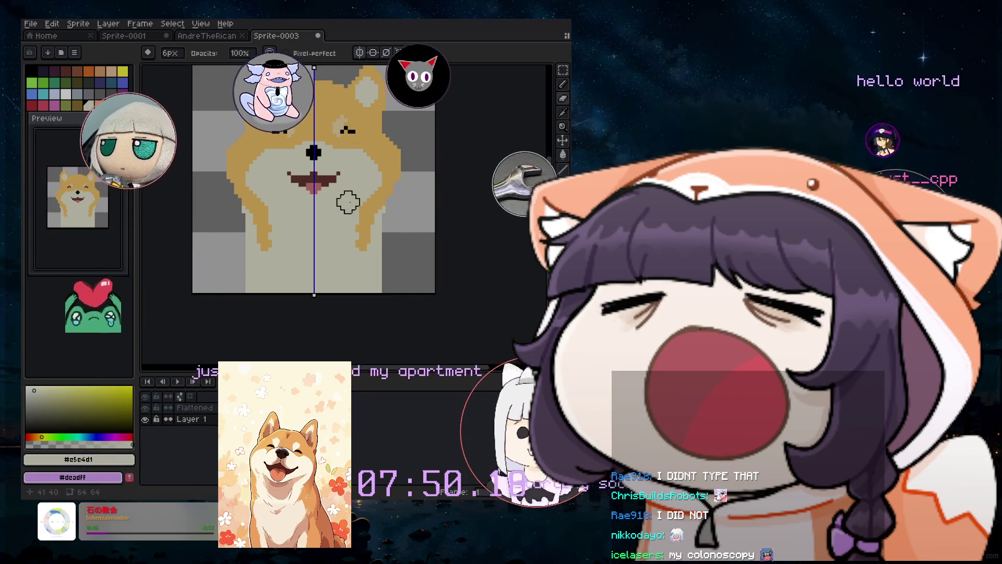
On the Flattened layer, paint grey over both orange arm strips.
click(211, 409)
drag(258, 199, 258, 248)
mouse_move(358, 246)
mouse_down()
mouse_move(375, 197)
mouse_move(382, 254)
mouse_up()
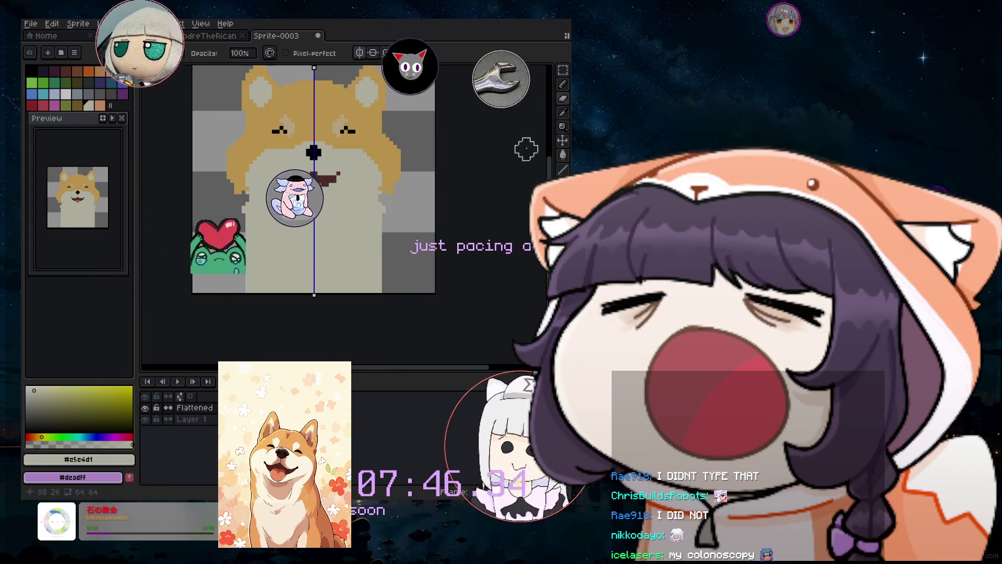
Sample the gold fur colour from the dog's head with the eyedropper.
key(b)
key(i)
click(259, 146)
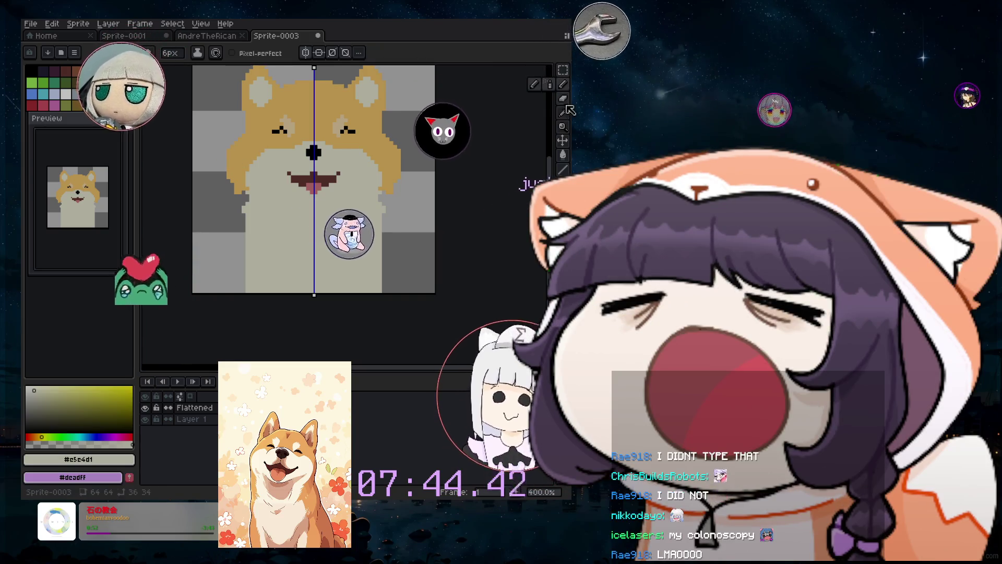
Draw a mirrored gold fur stroke, shrink the brush to 3px, and undo the stroke.
click(562, 83)
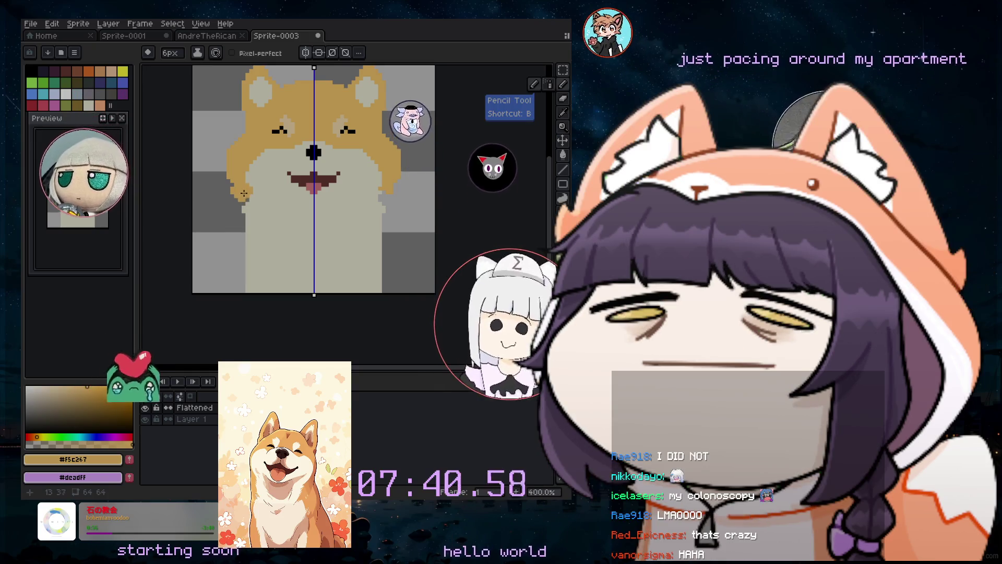
drag(249, 206, 248, 231)
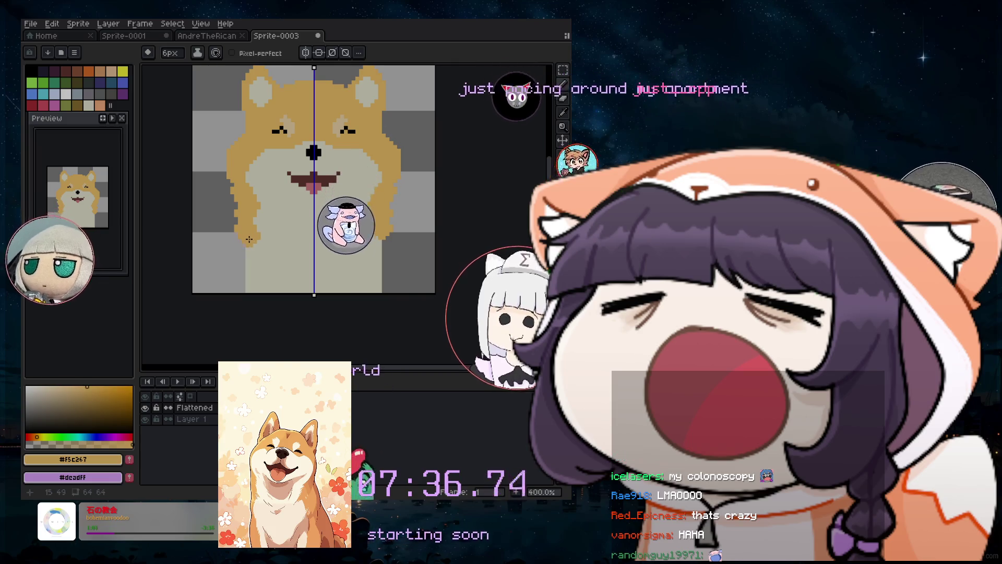
key(minus)
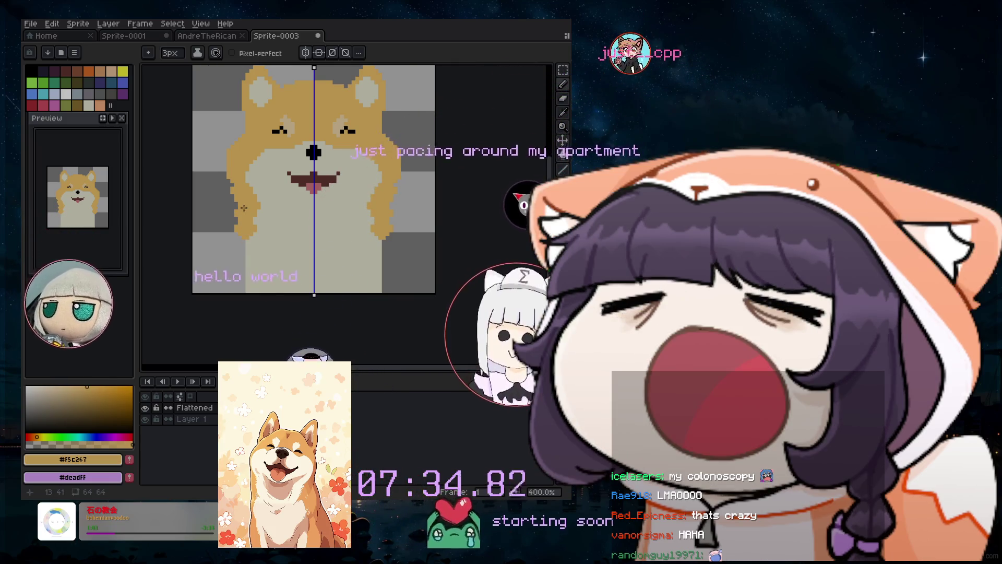
scroll(240, 205, up, 2)
key(minus)
key(minus)
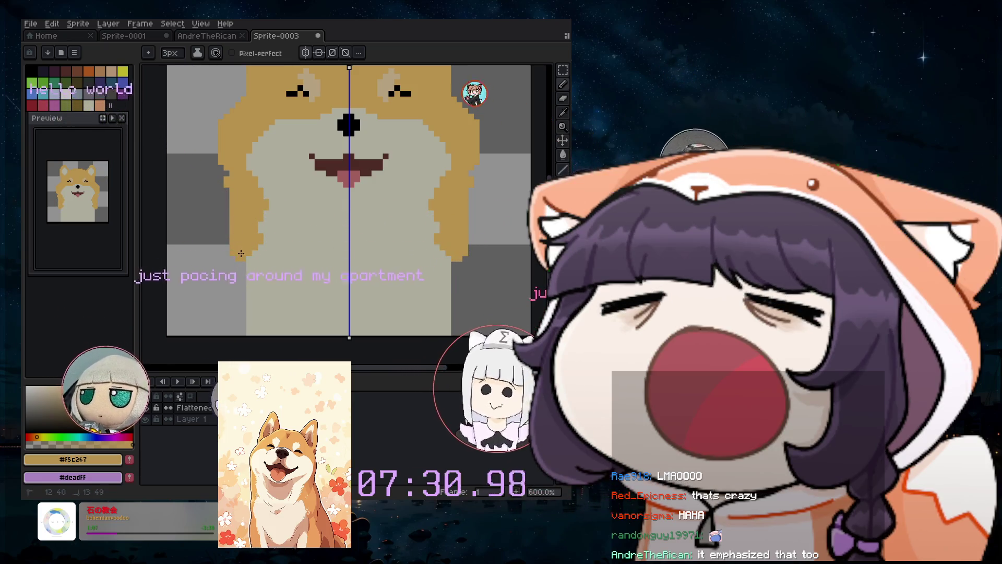
key(ctrl+z)
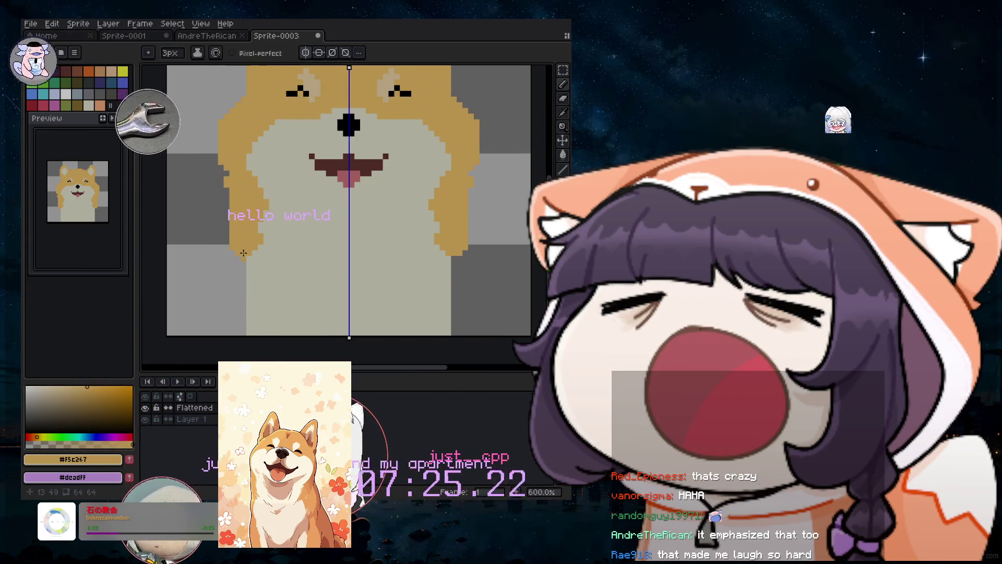
scroll(243, 208, down, 2)
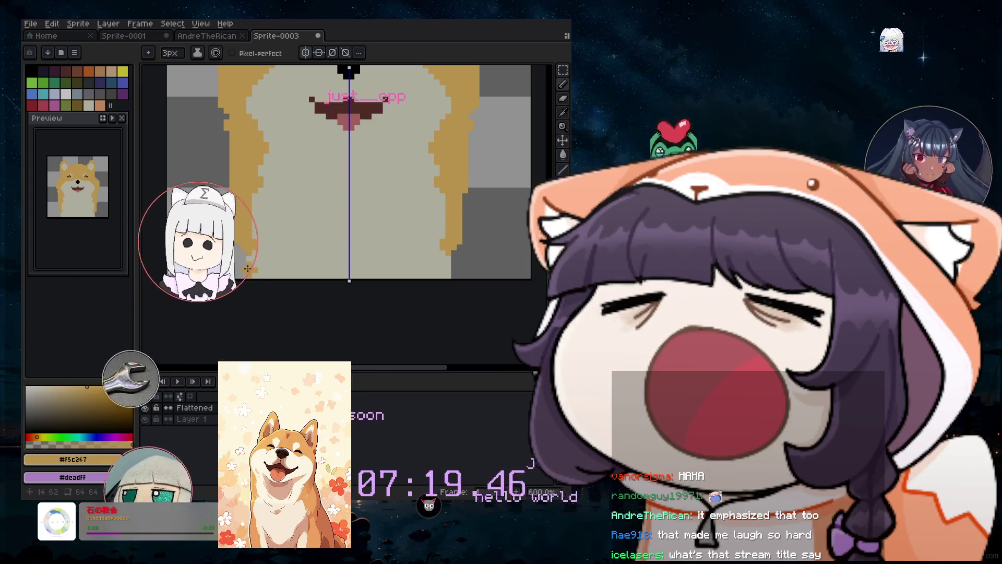
Redraw the gold fur edges down both body sides with the 3px brush.
drag(245, 208, 247, 274)
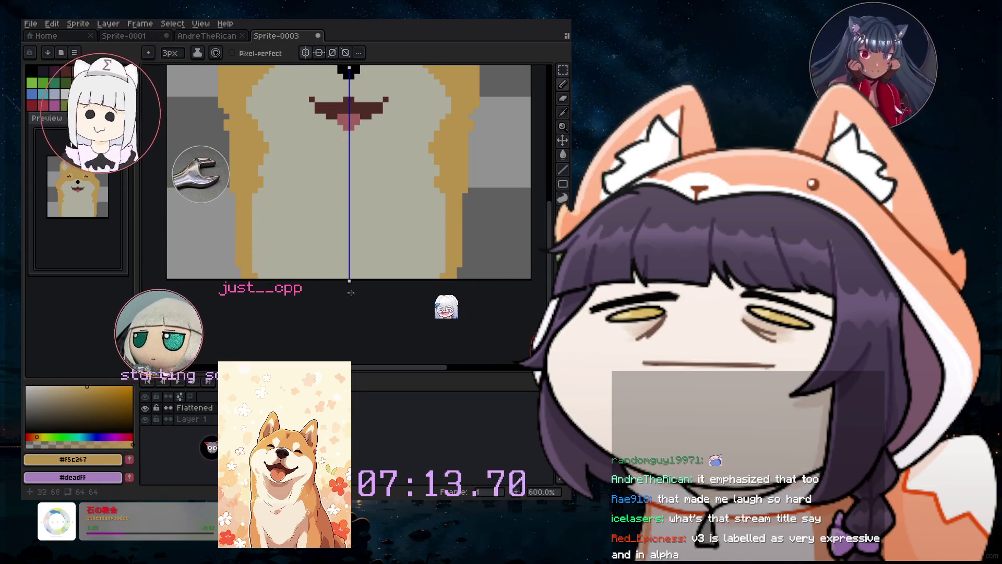
scroll(338, 203, down, 2)
scroll(337, 203, up, 1)
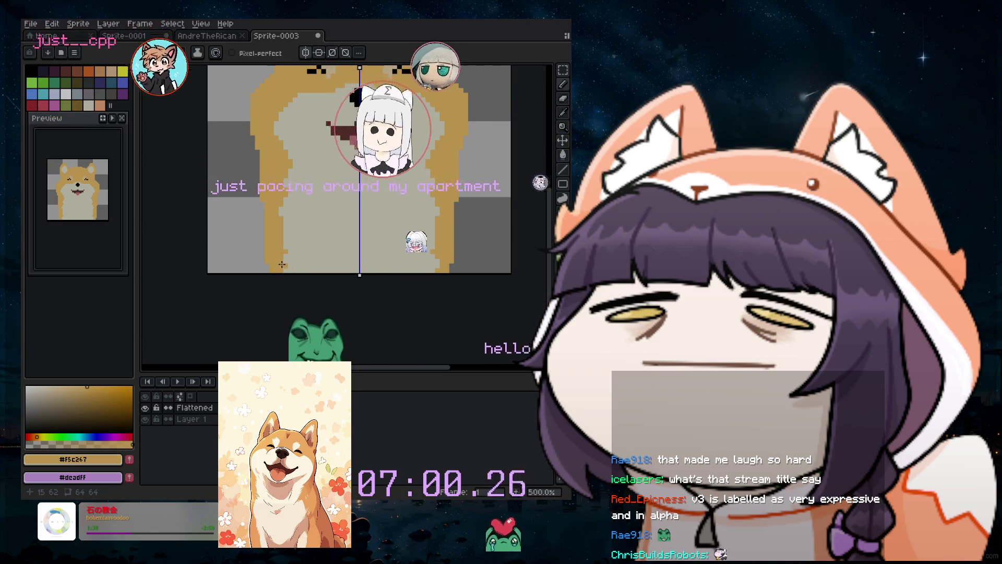
key(e)
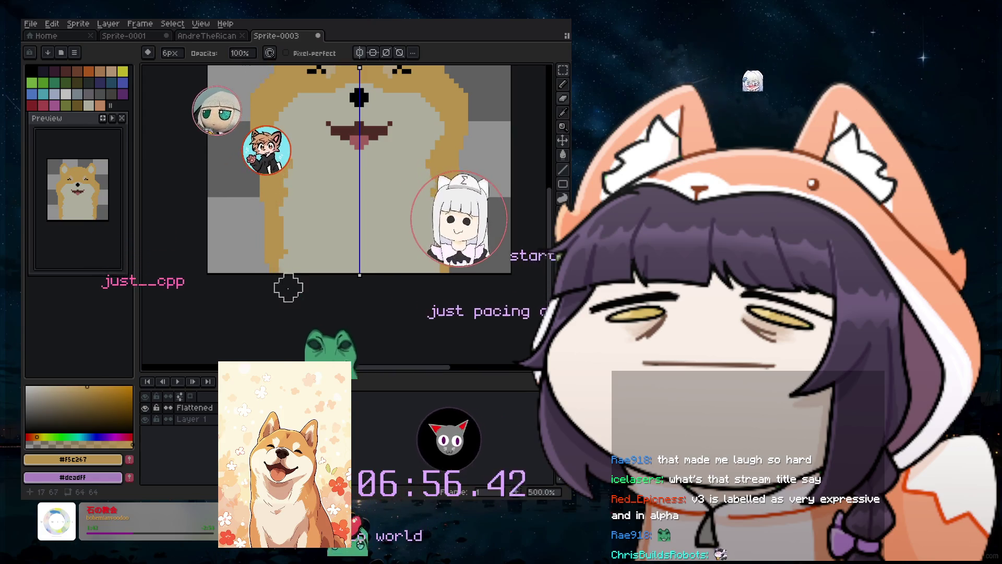
scroll(448, 209, down, 2)
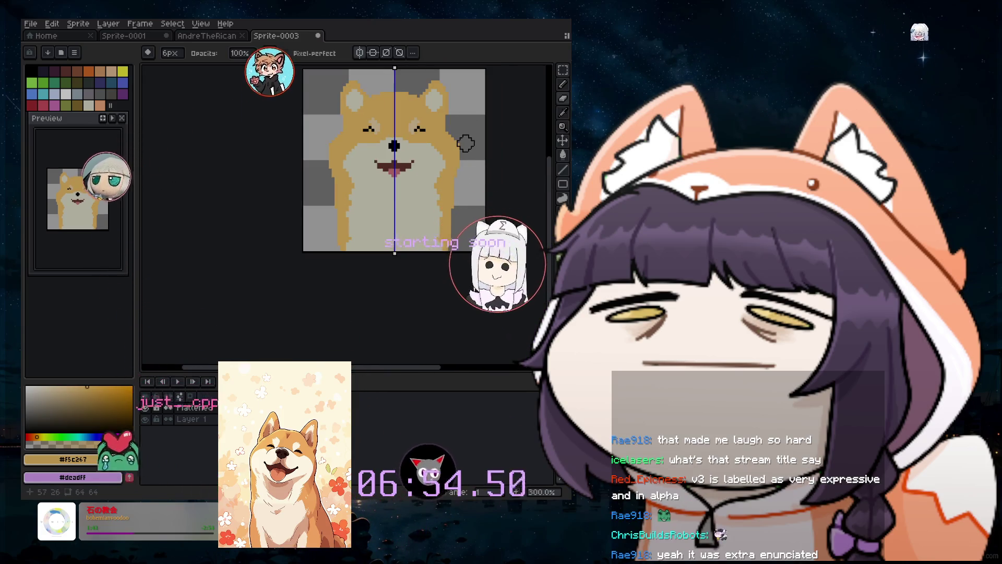
scroll(464, 147, up, 1)
click(561, 90)
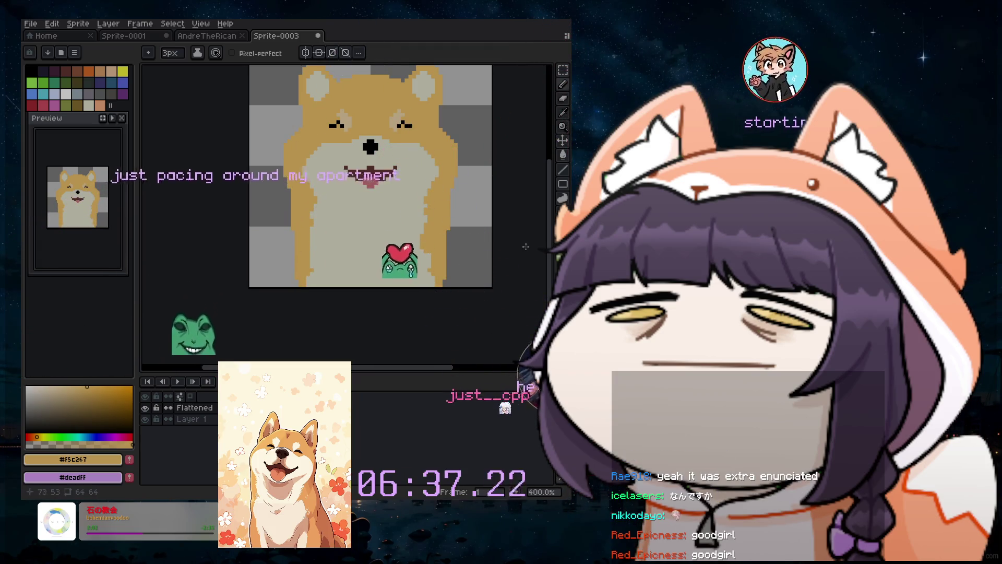
Sample the light grey #c5c4d1, then choose a warm orange-brown from the hue bar and colour field.
key(i)
click(365, 224)
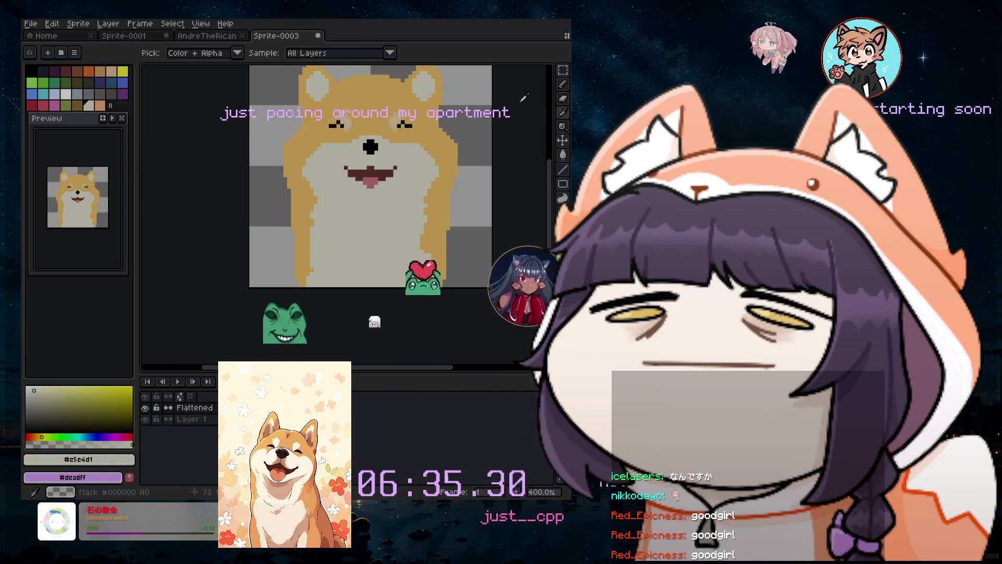
key(b)
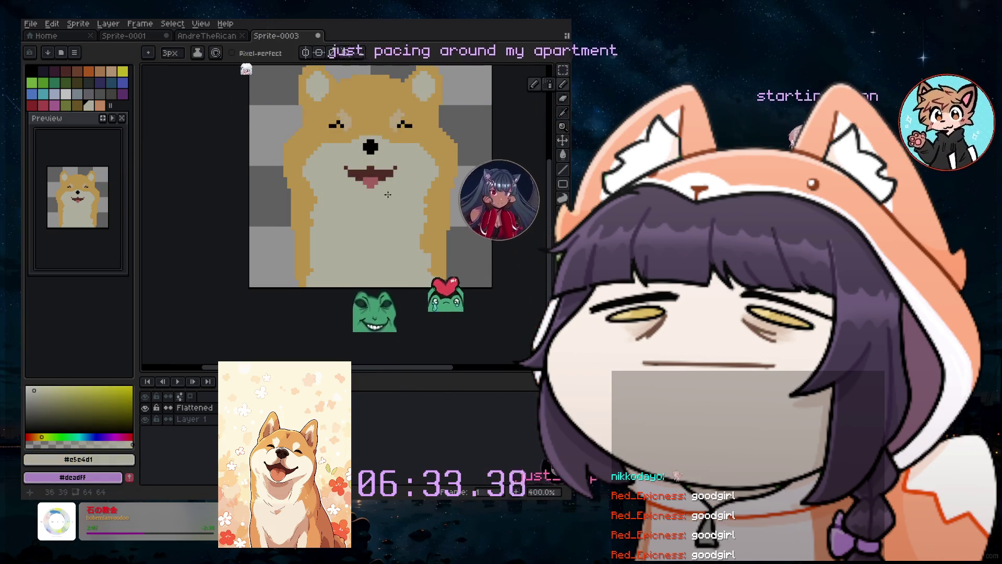
key(b)
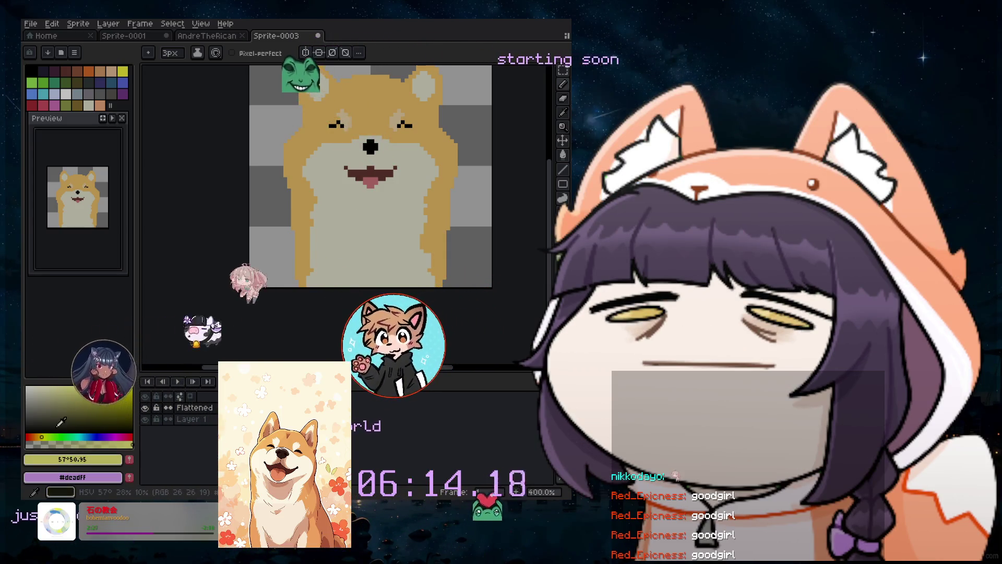
click(32, 436)
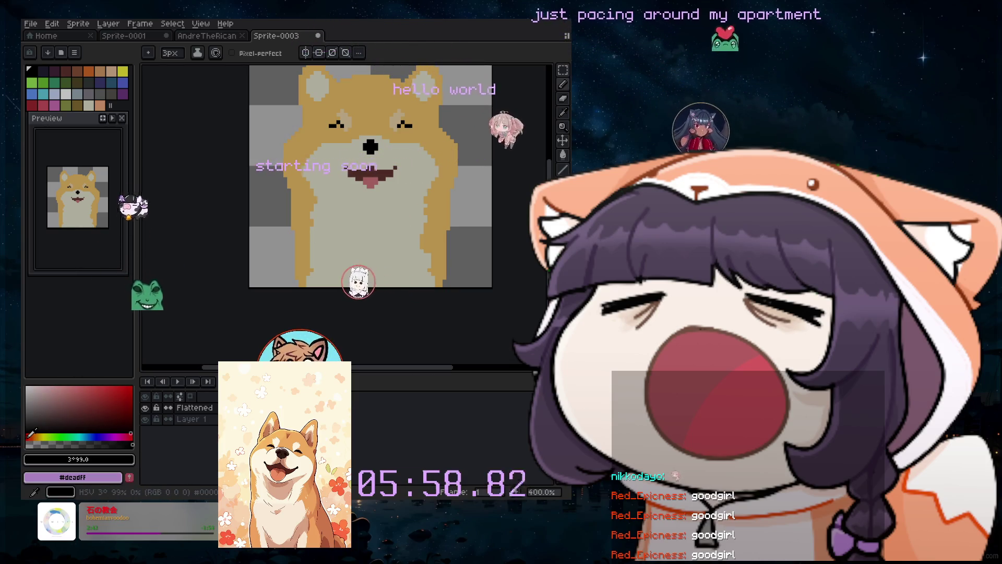
click(119, 386)
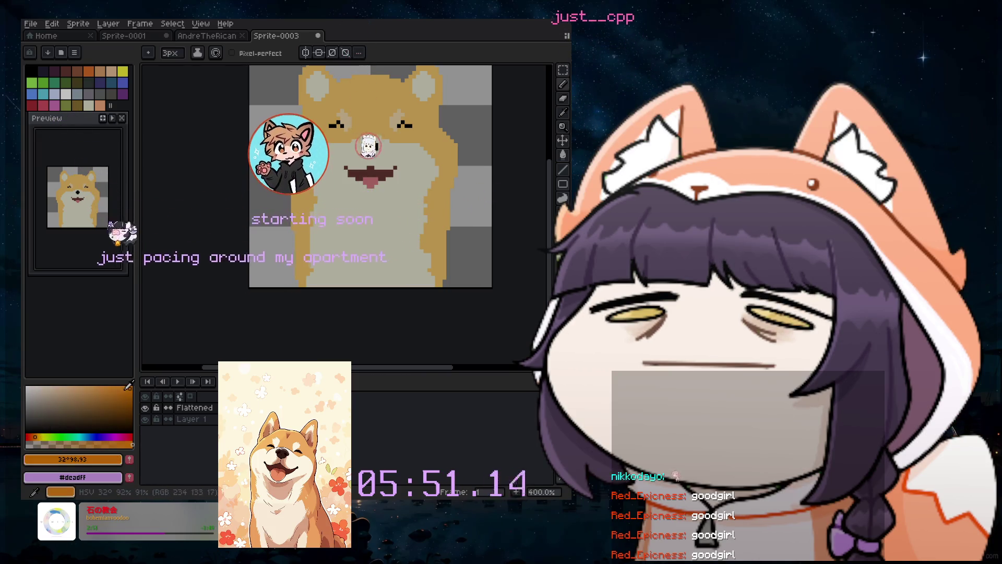
Settle on a saturated orange-brown and paint a round tag just under the tongue.
drag(127, 386, 137, 388)
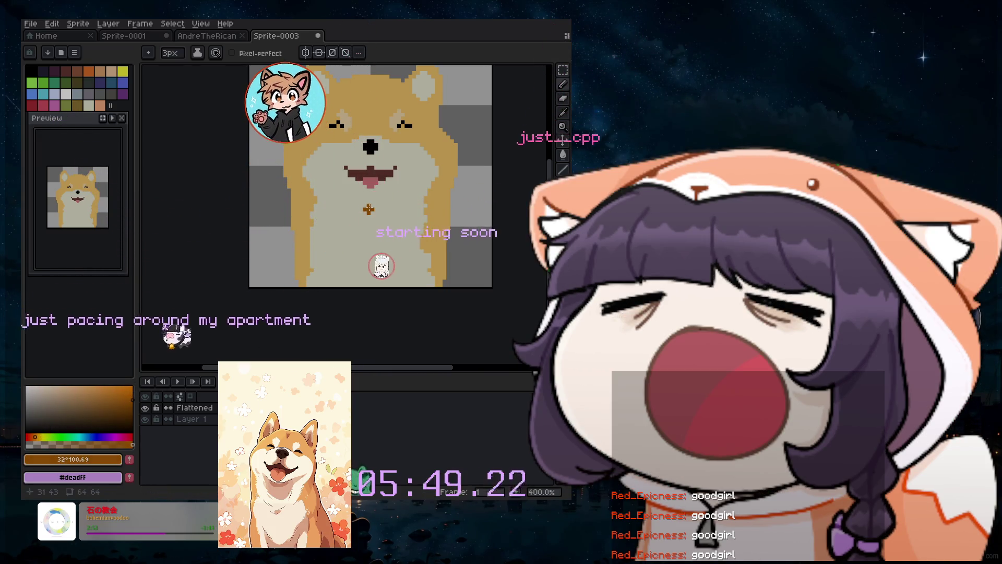
drag(368, 206, 381, 207)
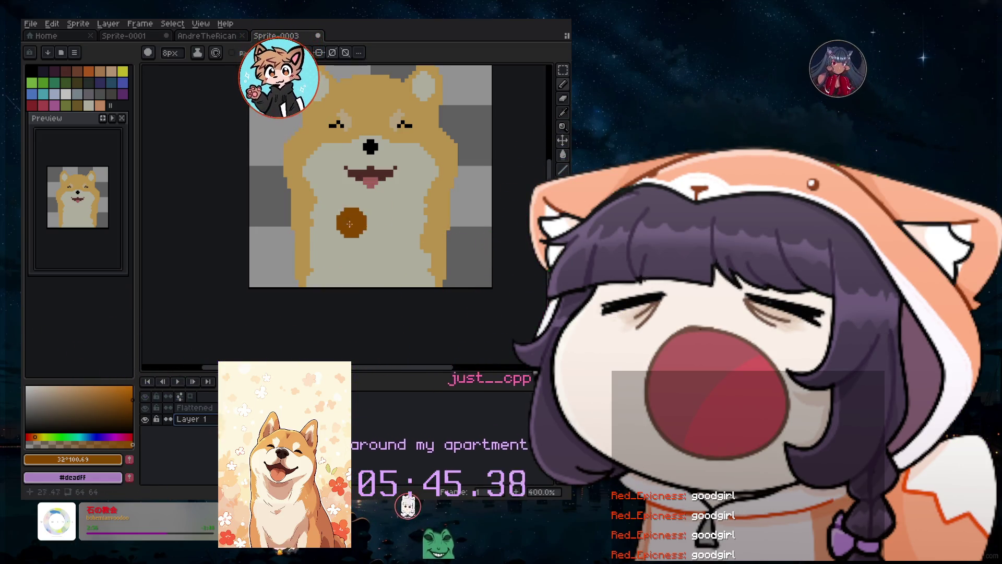
key(ctrl+z)
click(371, 188)
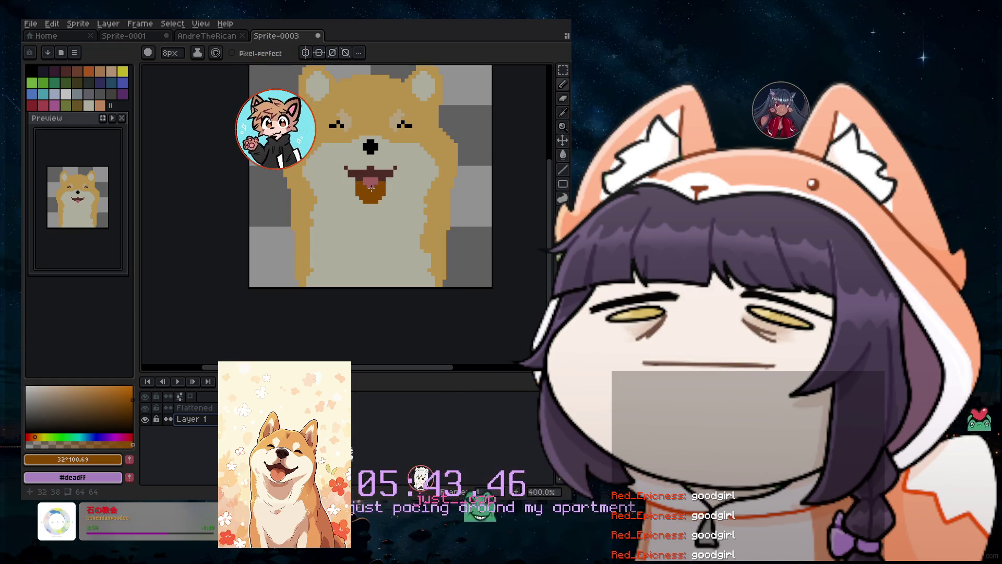
scroll(371, 197, up, 2)
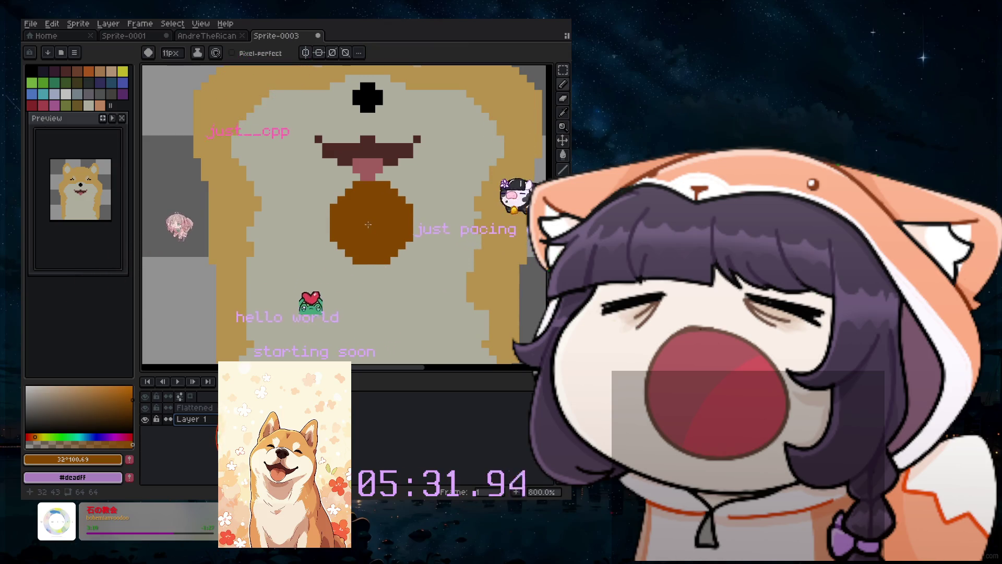
Set the brush to 13px and stamp a light tan circle on the chest.
key(minus)
key(minus)
key(minus)
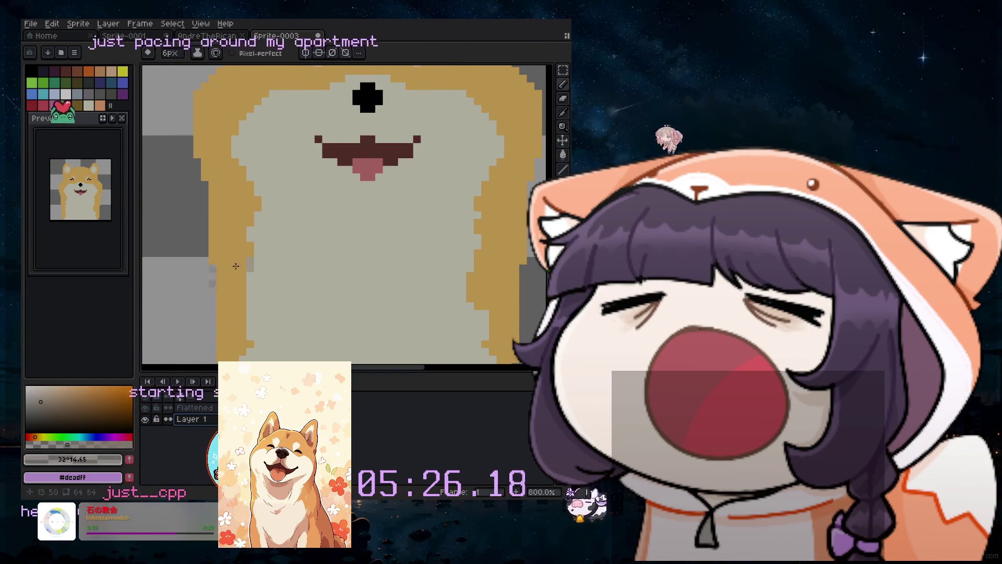
key(plus)
key(plus)
key(plus)
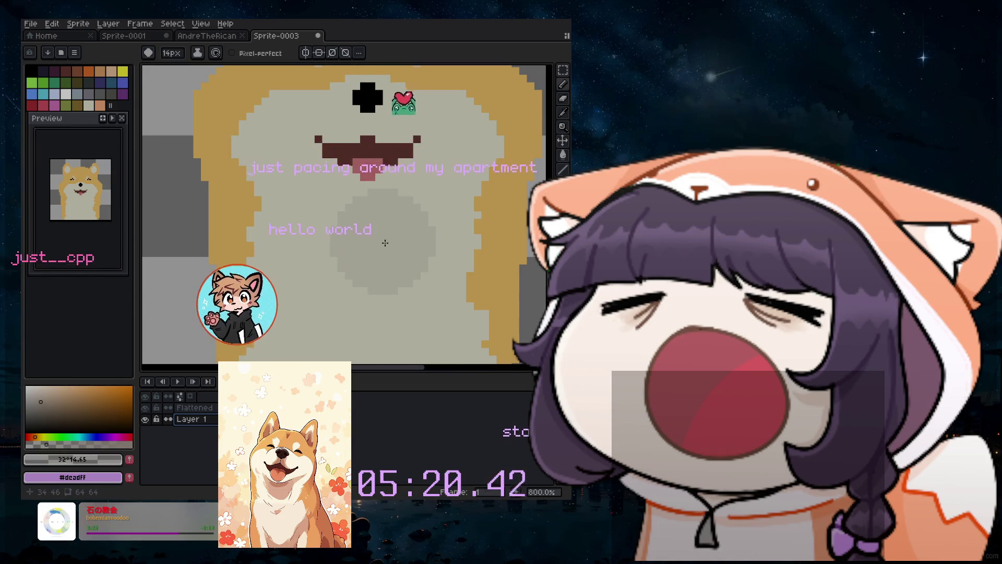
key(bracketright)
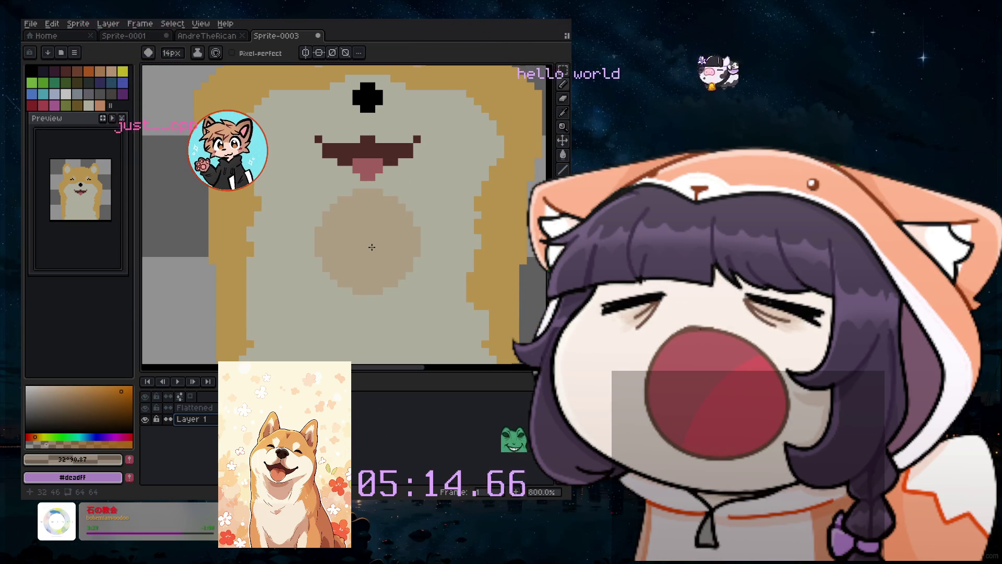
click(372, 246)
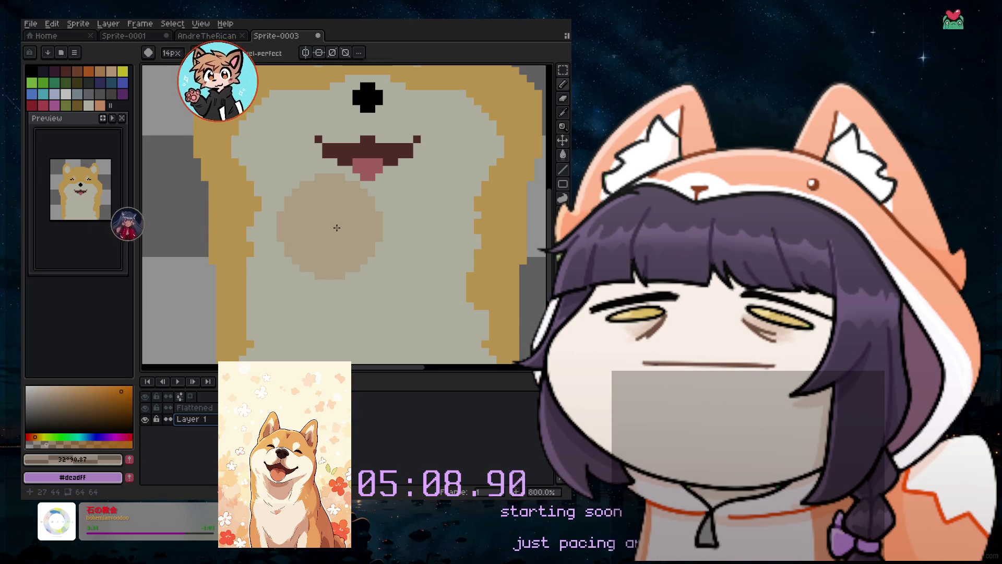
drag(336, 227, 342, 228)
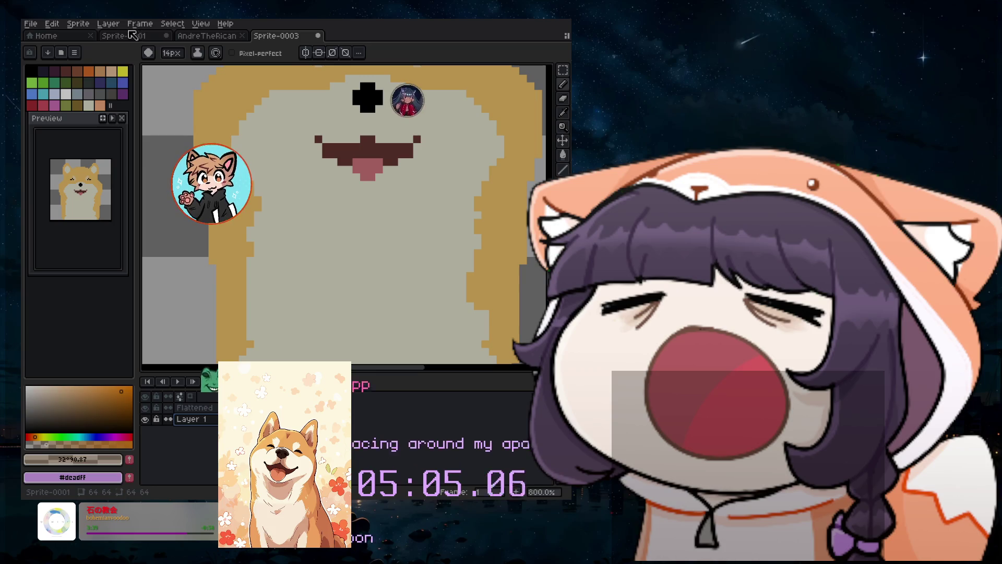
Add a new empty Layer 2 and stamp a tan dab on the belly.
click(108, 23)
mouse_move(151, 85)
click(219, 82)
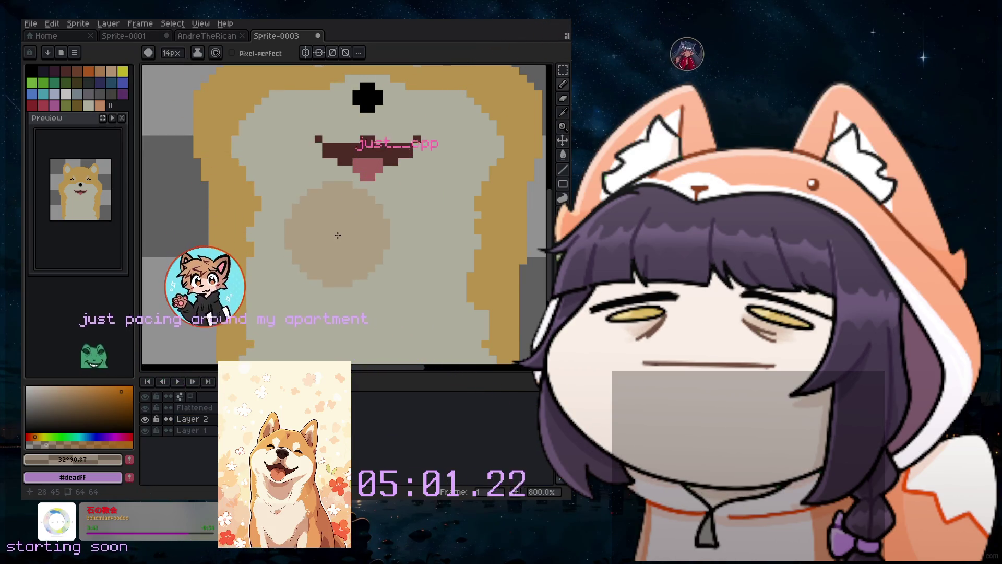
click(341, 237)
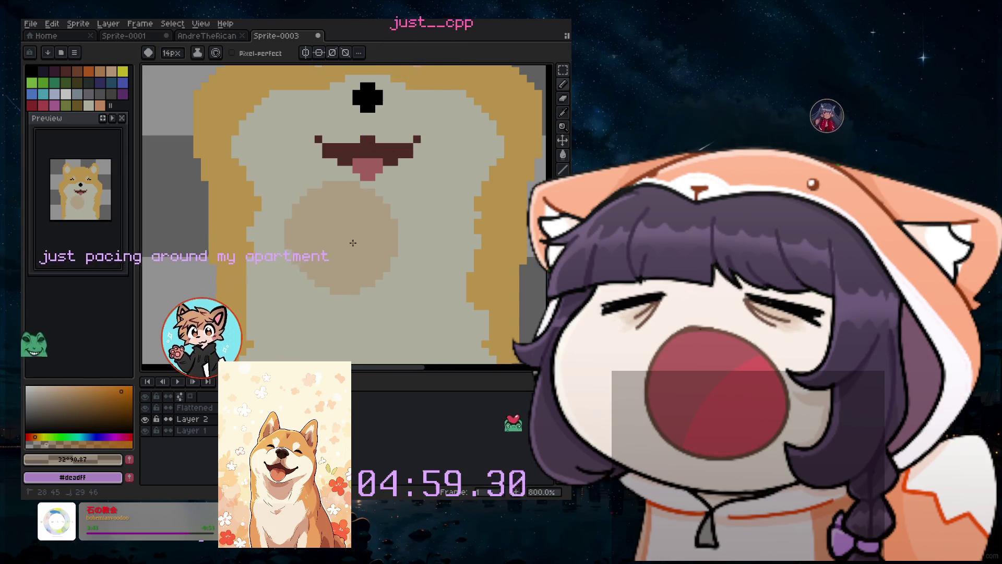
Stamp and drag lighter tan strokes across the belly, then reduce the brush to 13px.
click(385, 236)
drag(329, 261, 308, 290)
key(minus)
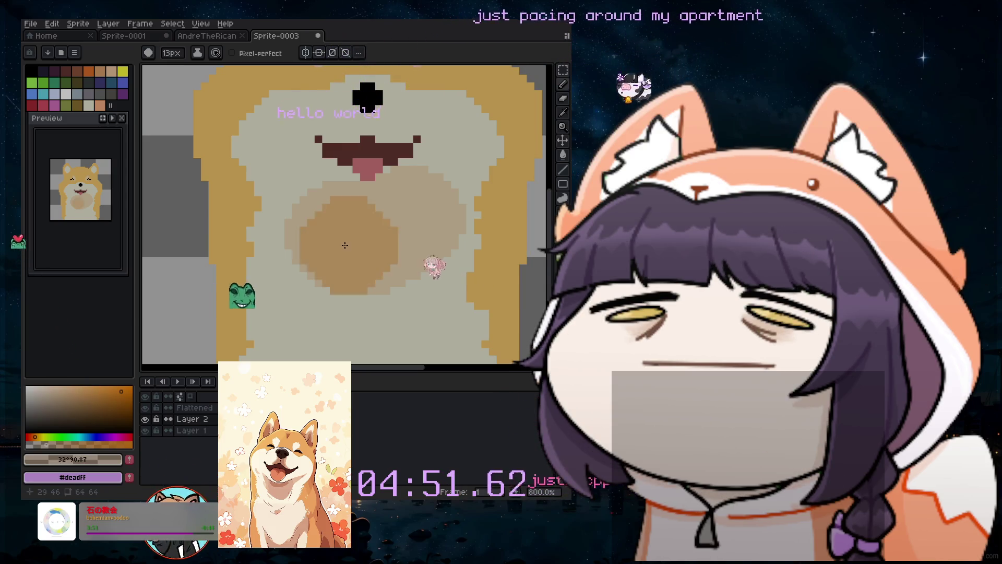
scroll(345, 245, up, 3)
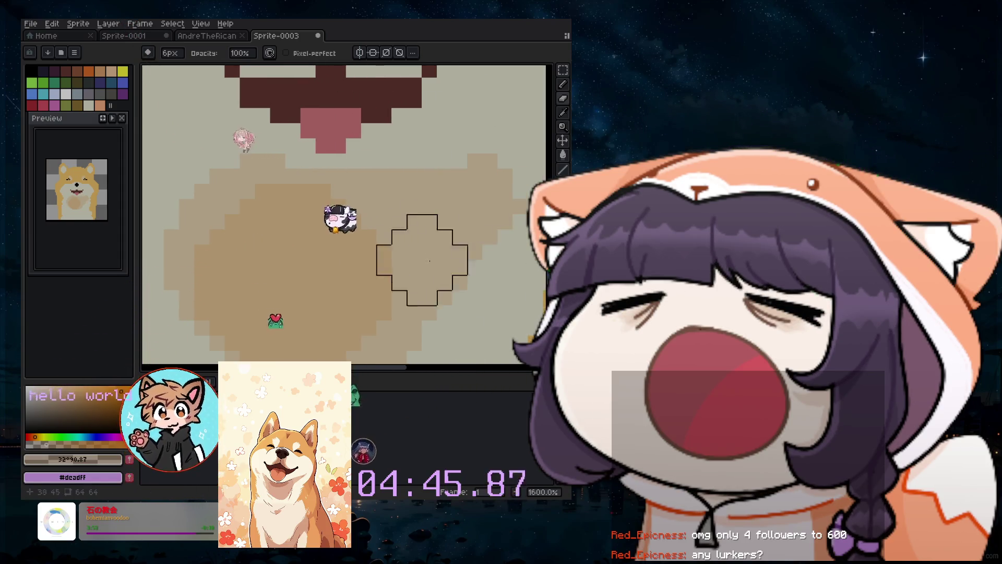
scroll(438, 258, down, 3)
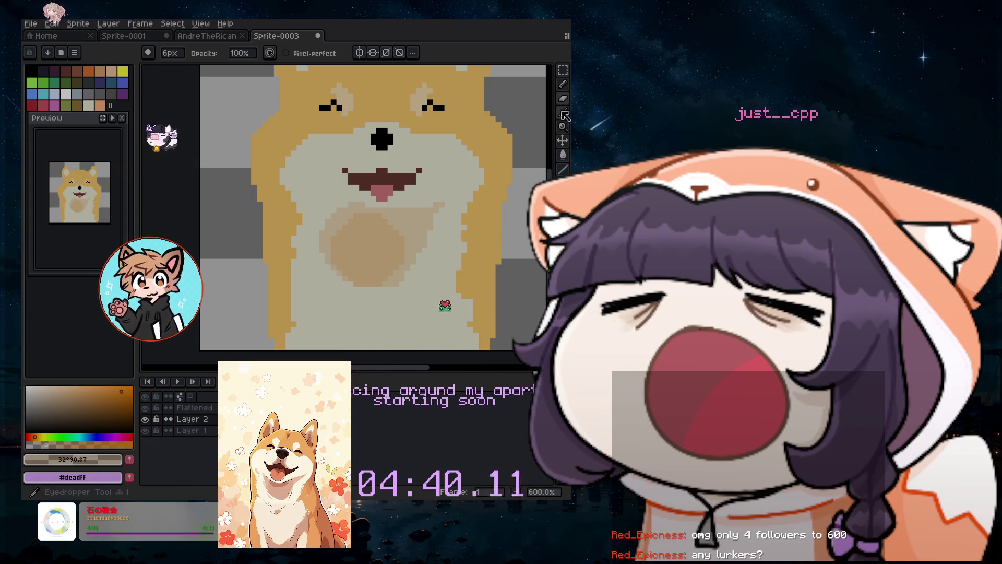
drag(567, 87, 549, 84)
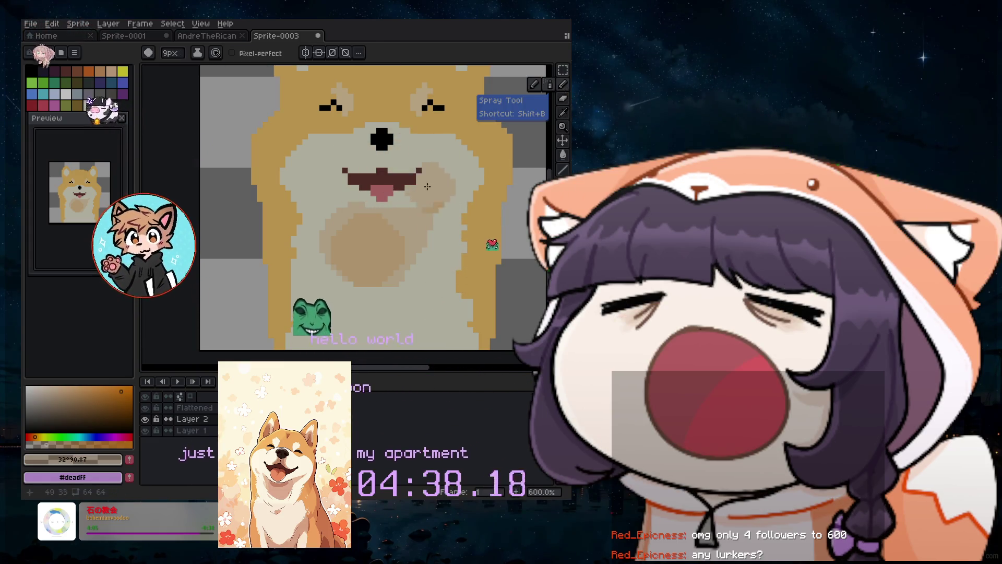
Zoom the canvas in and out to inspect the tan chest patch.
scroll(437, 168, up, 2)
scroll(365, 215, down, 1)
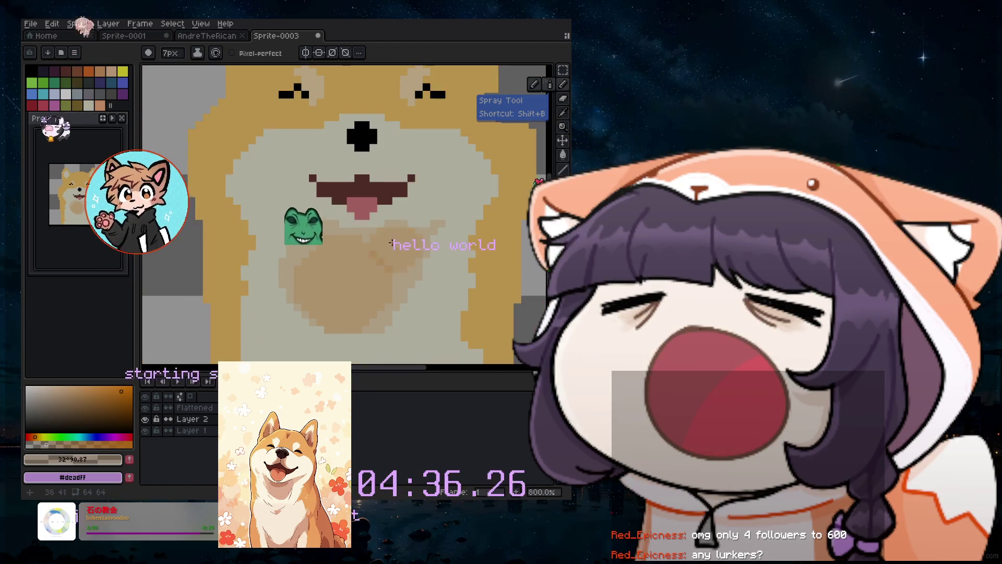
scroll(404, 192, down, 3)
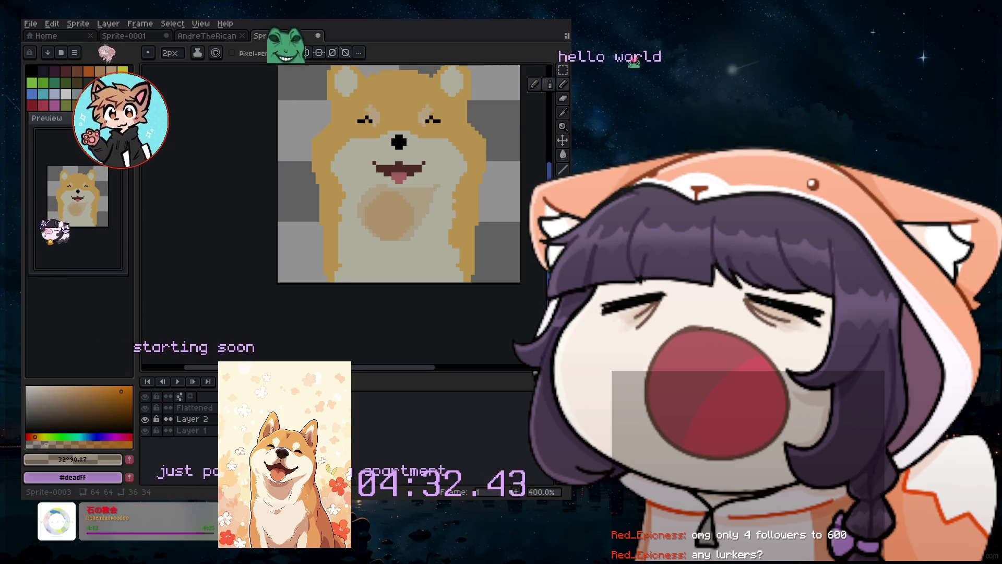
scroll(544, 156, up, 1)
scroll(471, 128, up, 3)
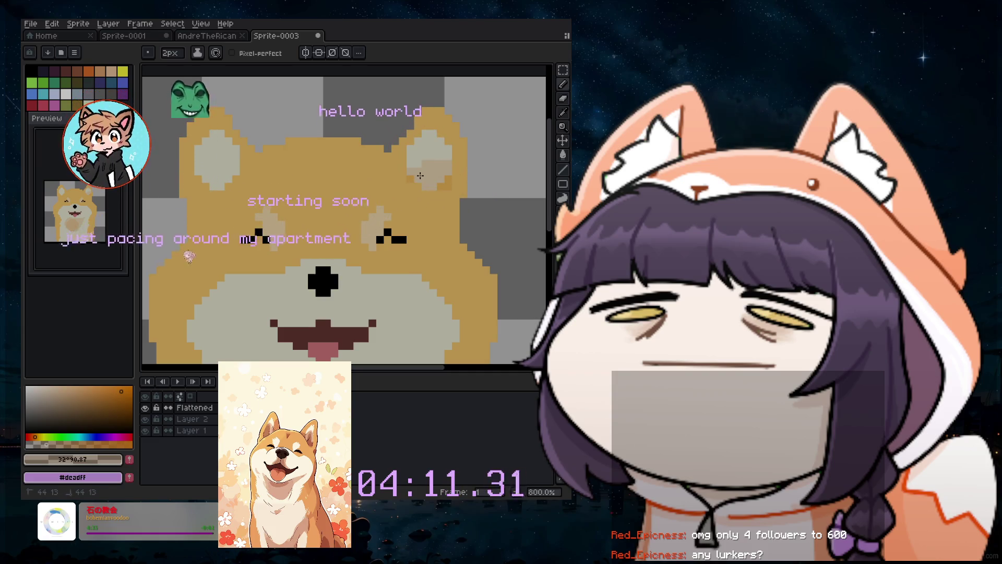
scroll(381, 194, down, 2)
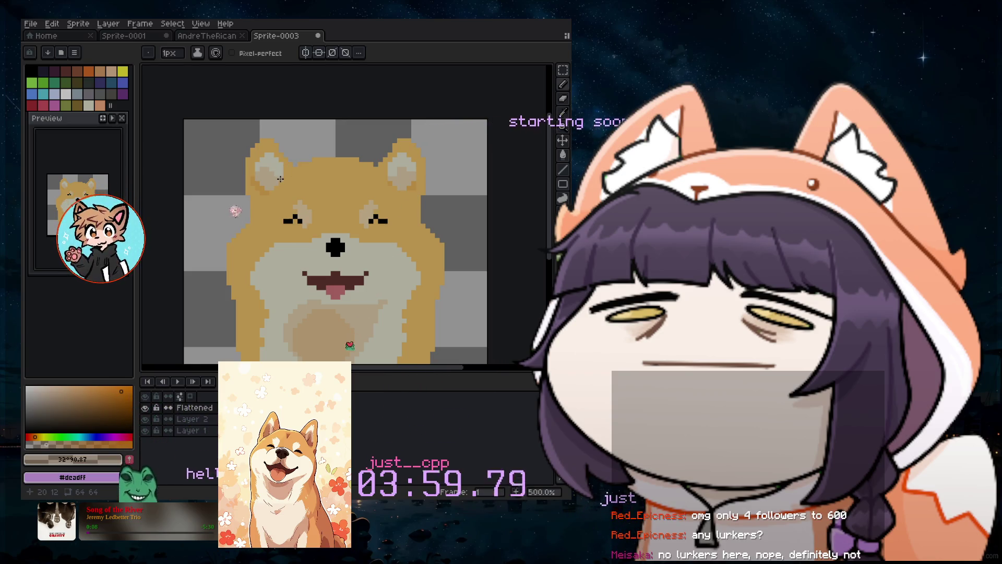
scroll(283, 168, up, 2)
scroll(283, 174, up, 3)
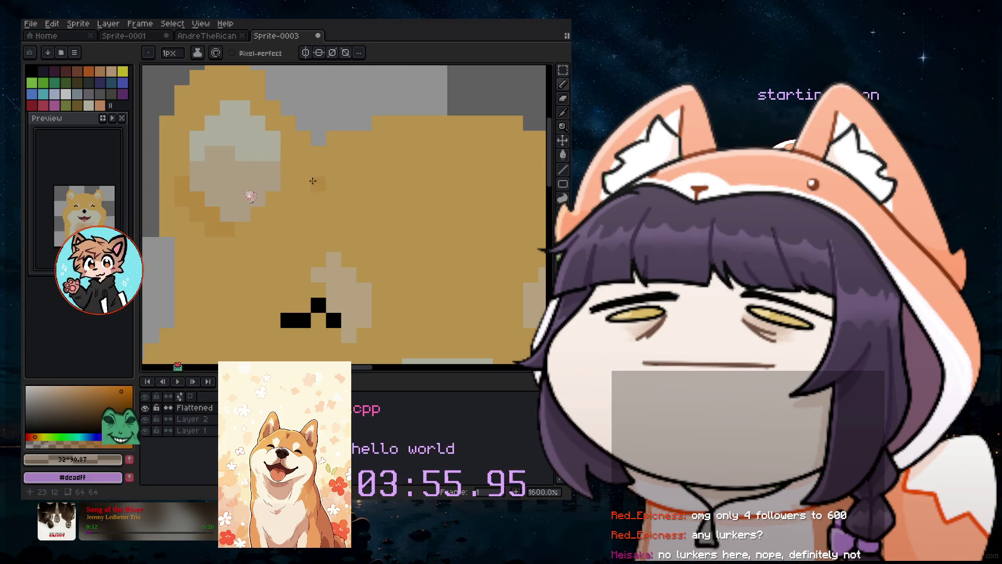
scroll(299, 177, down, 3)
scroll(441, 236, down, 2)
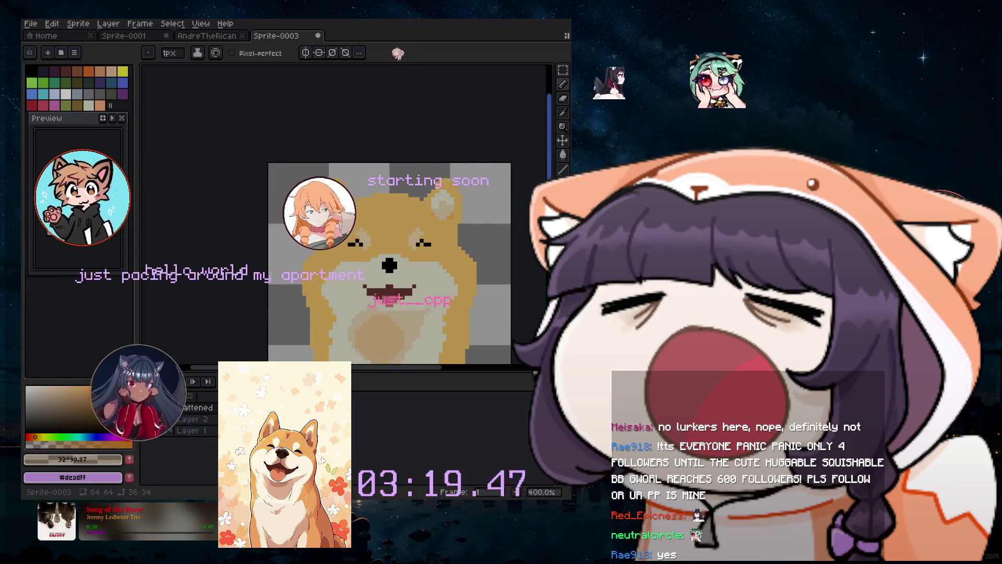
scroll(388, 253, down, 1)
scroll(467, 247, down, 4)
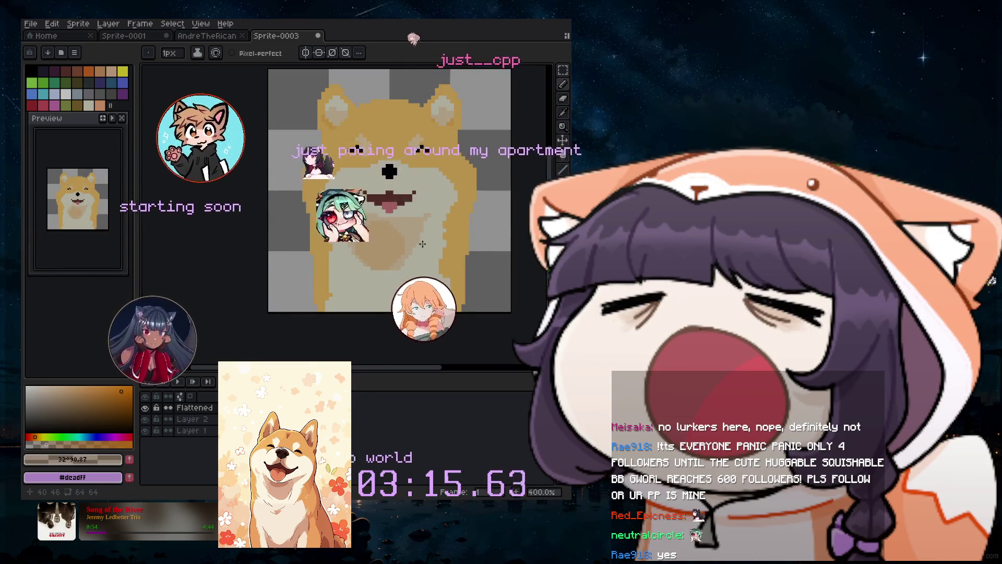
scroll(420, 255, up, 2)
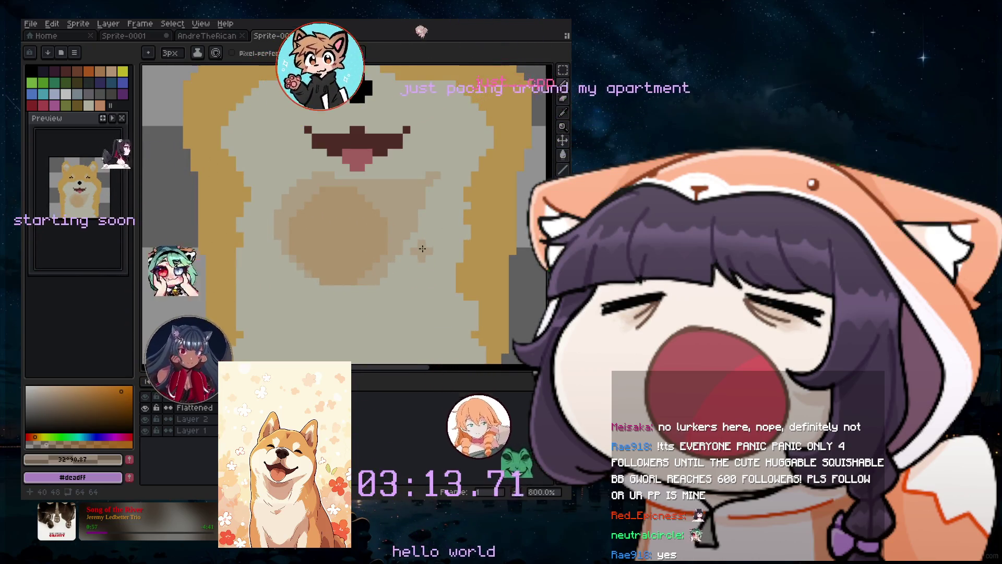
scroll(420, 255, up, 1)
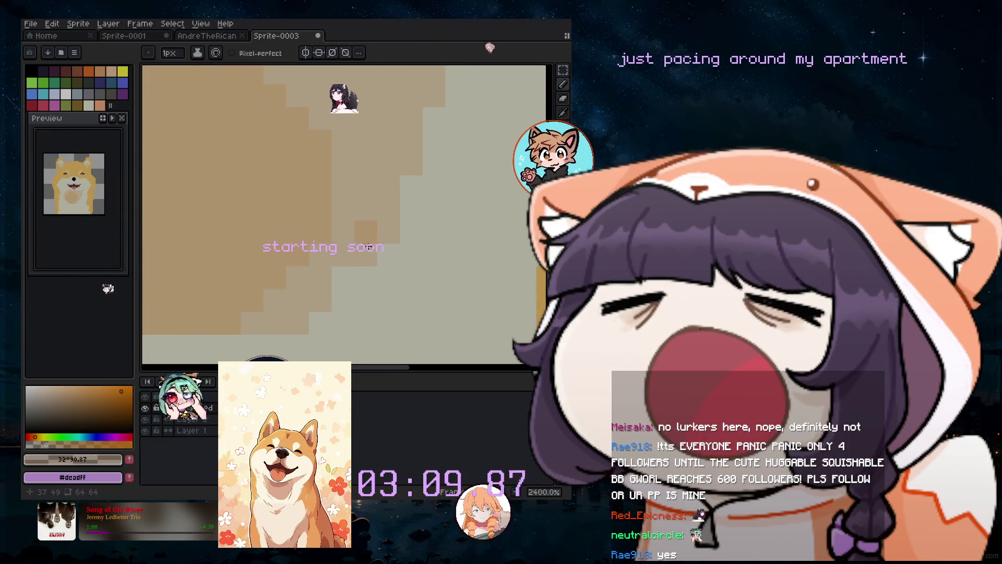
scroll(349, 278, down, 5)
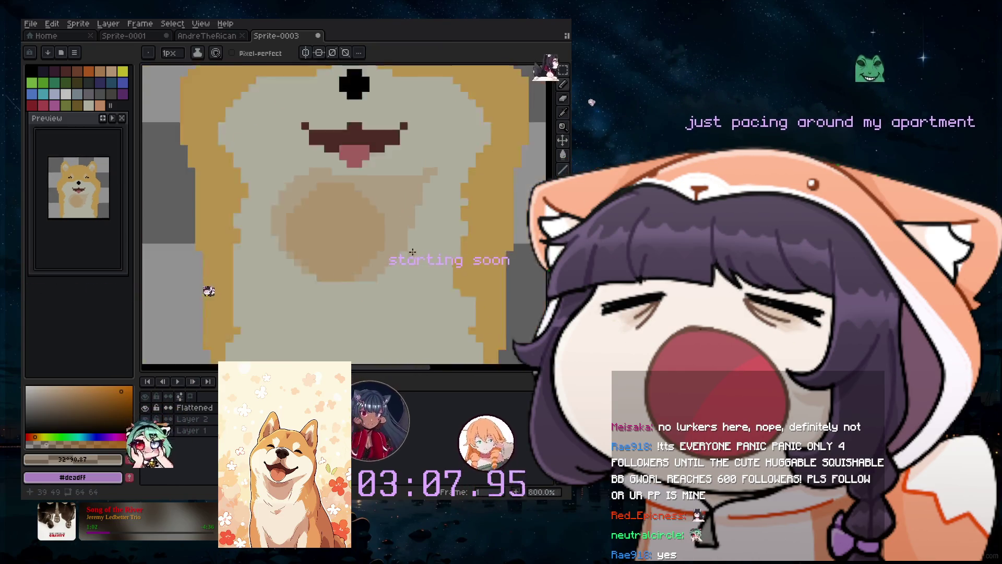
scroll(349, 278, down, 3)
scroll(406, 226, up, 3)
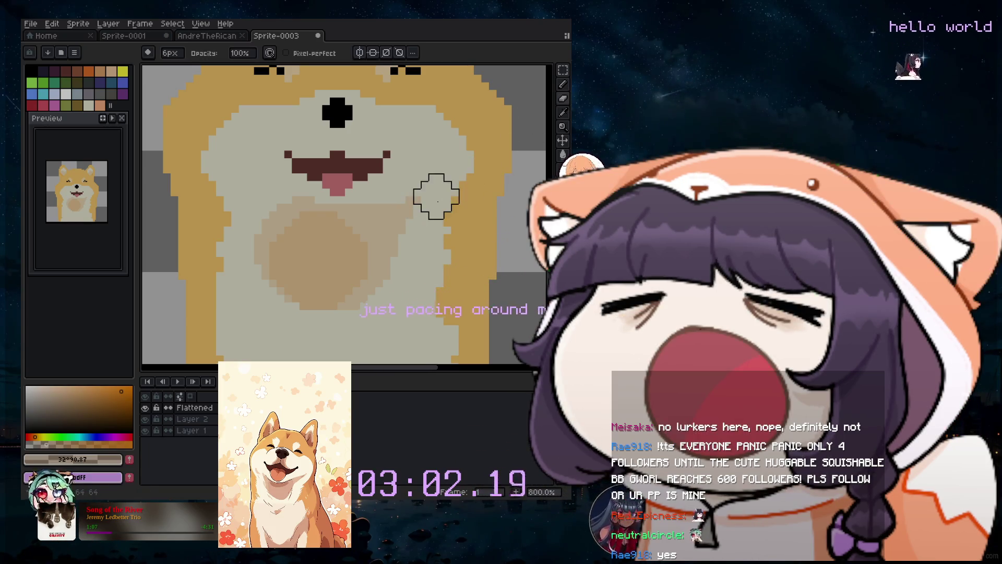
click(192, 419)
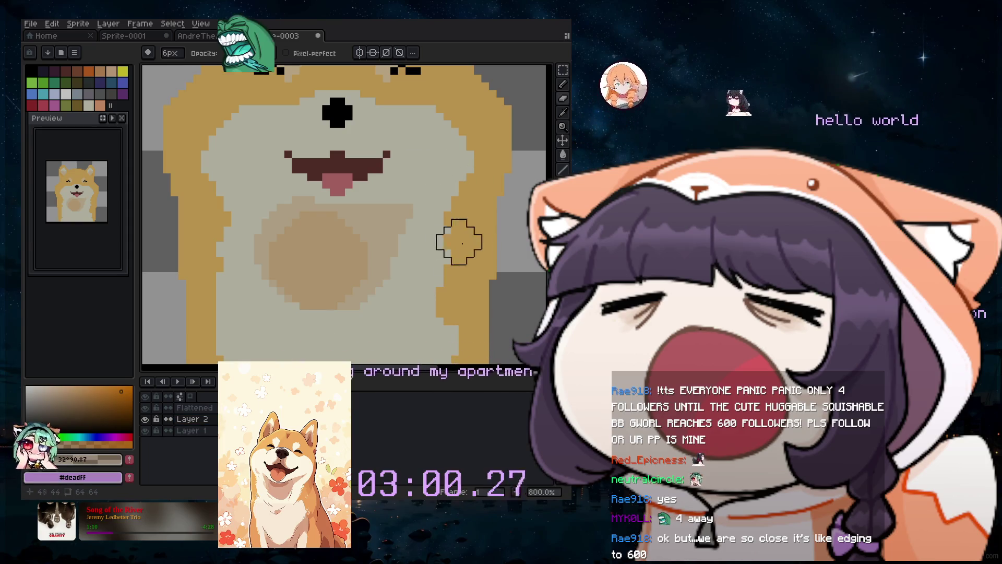
key(b)
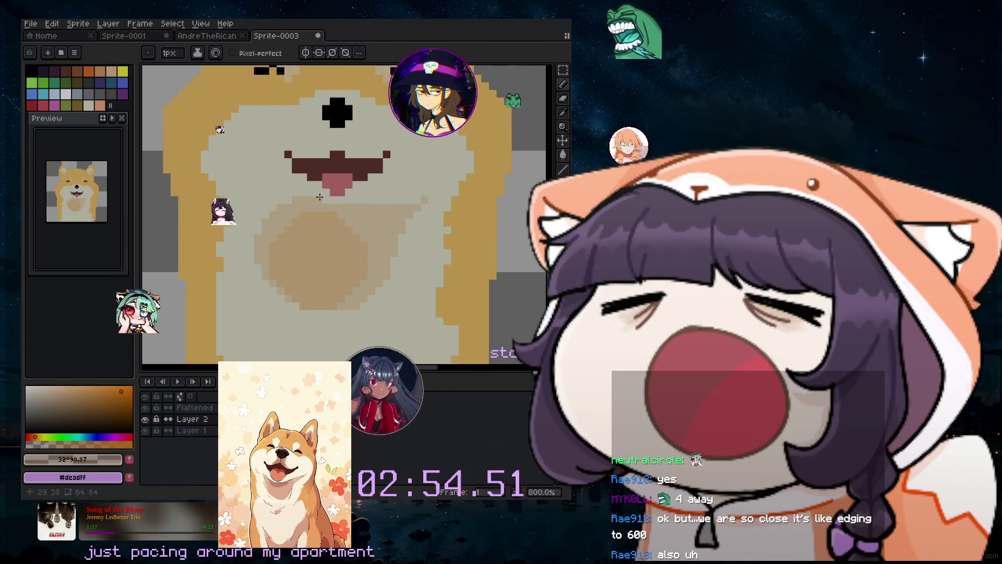
key(e)
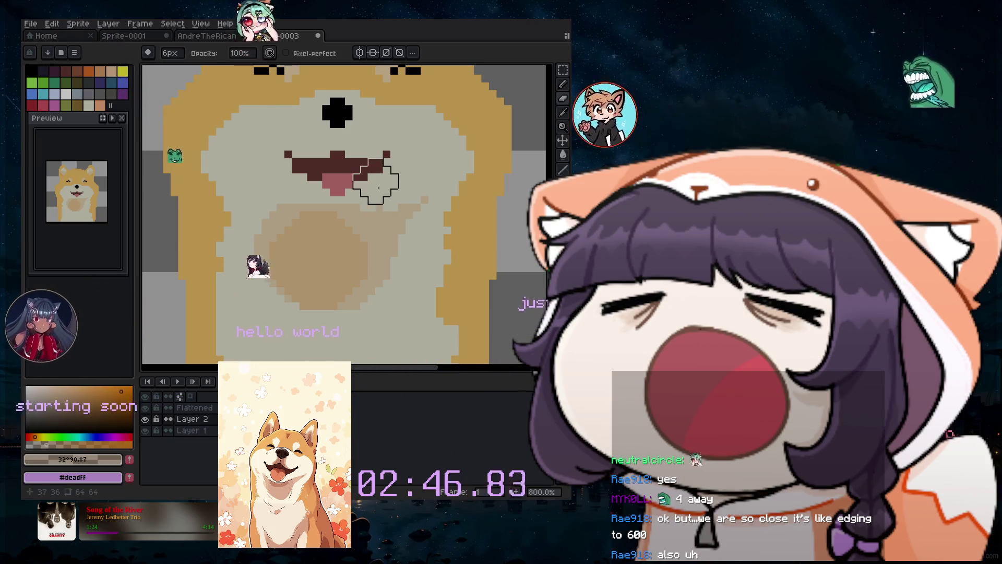
scroll(447, 152, down, 2)
scroll(415, 207, down, 1)
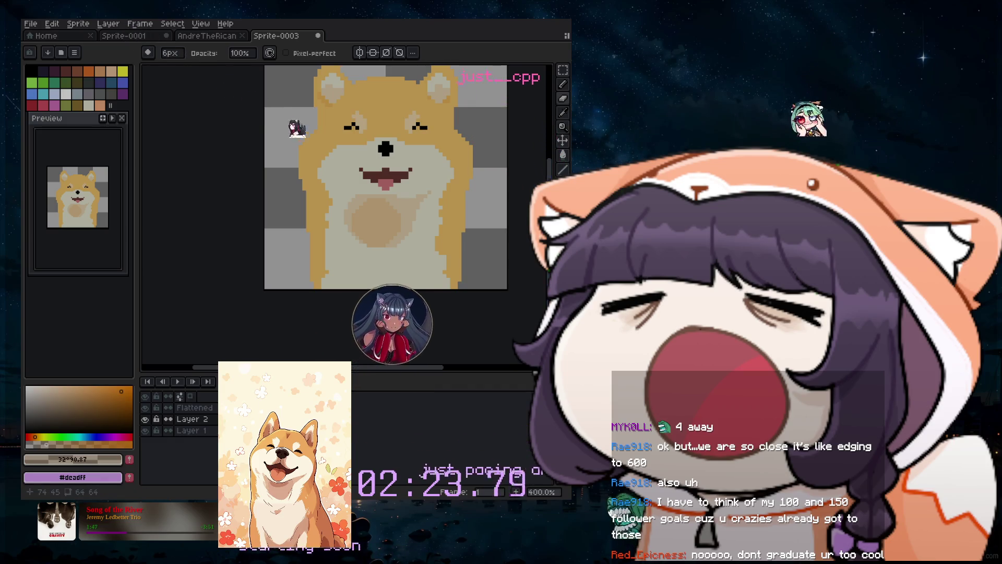
scroll(386, 183, up, 2)
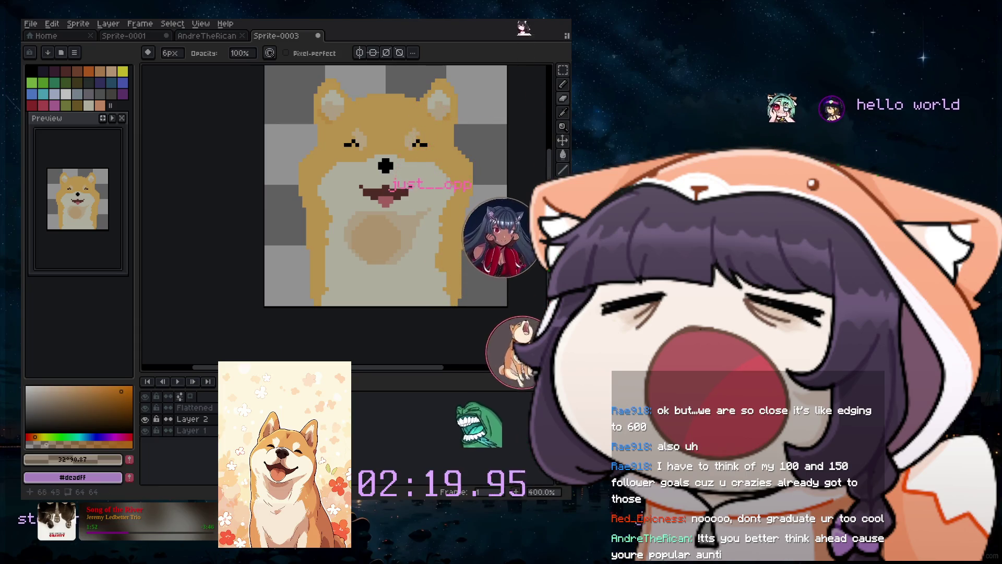
Eyedrop the dog's tan fur to set the drawing colour to #F5C267.
click(563, 98)
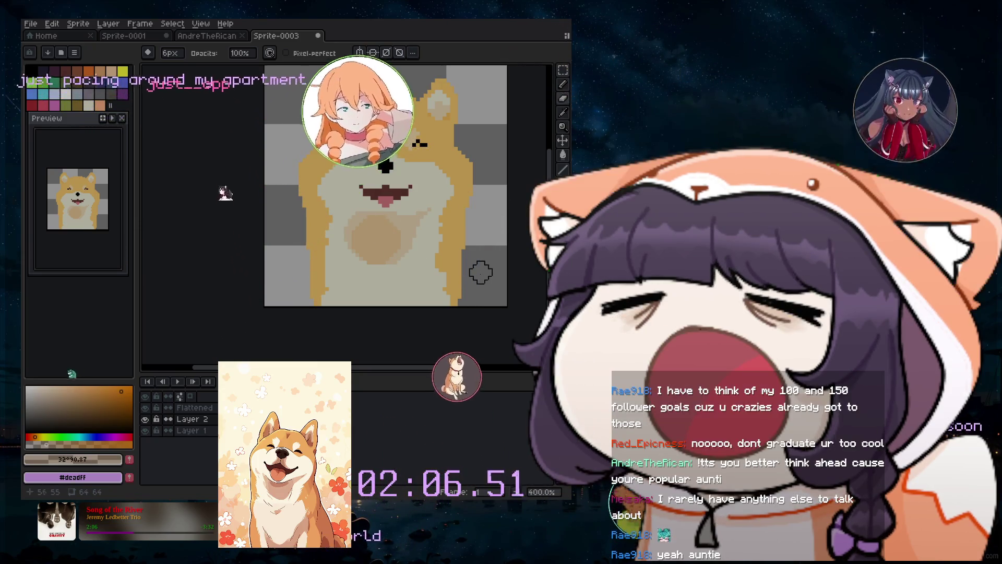
click(564, 114)
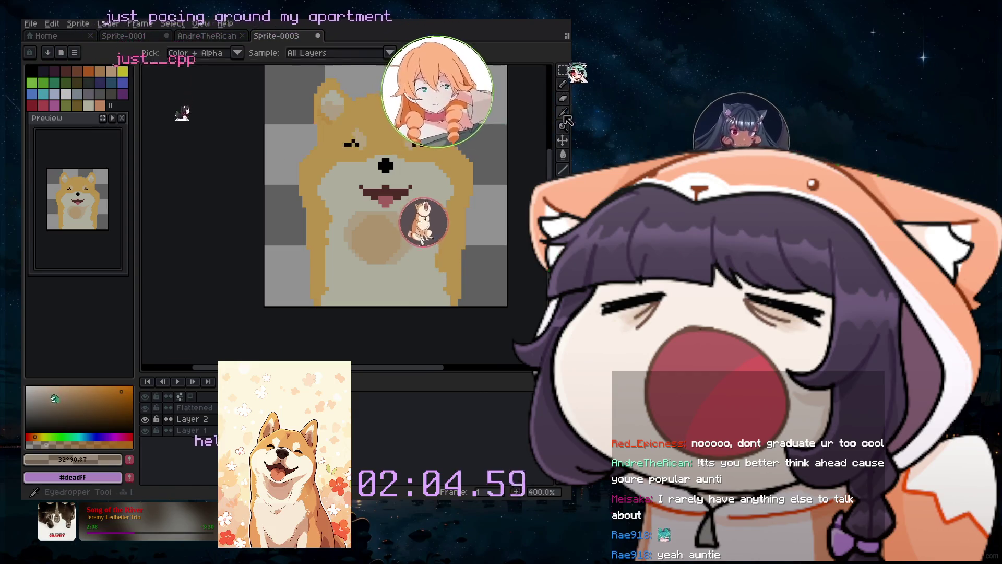
click(469, 245)
click(562, 84)
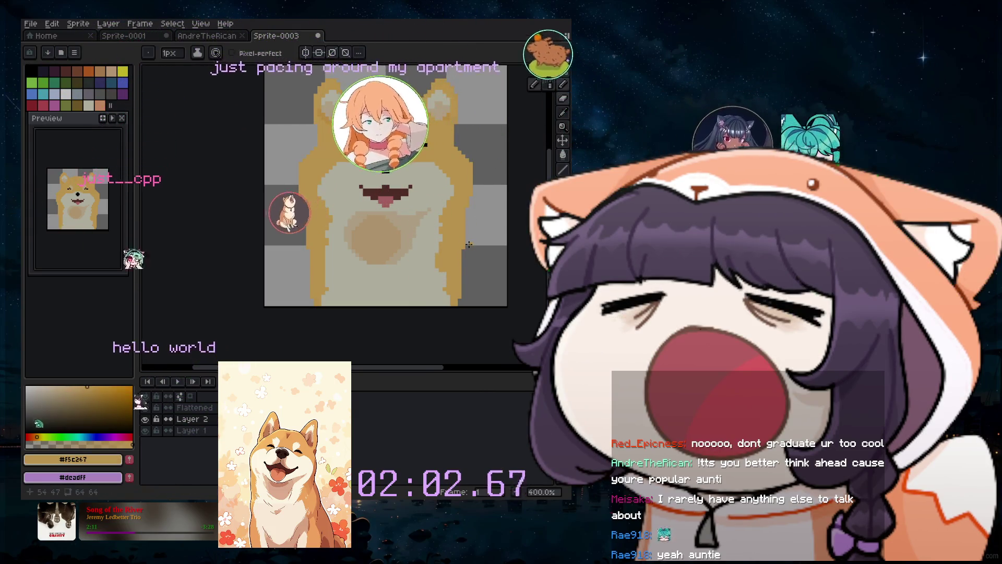
Try brush sizes between 1 and 7 pixels while zooming, settling on 6 pixels.
scroll(470, 246, up, 2)
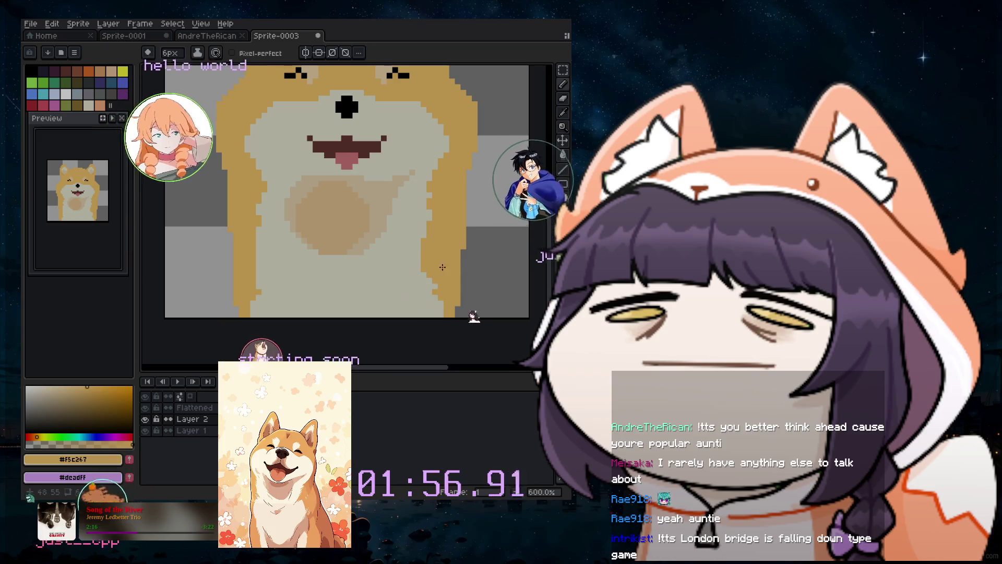
key(minus)
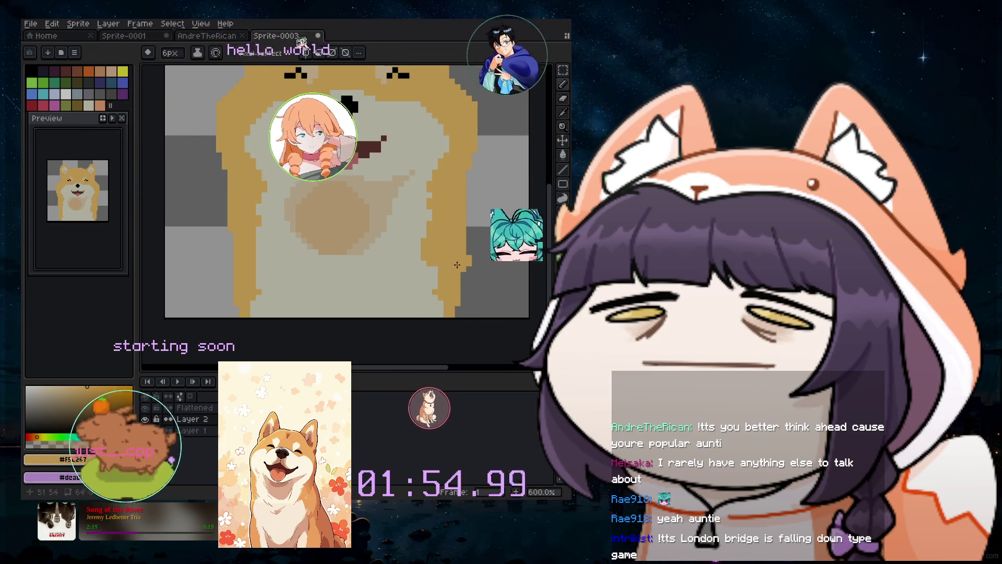
key(minus)
key(minus)
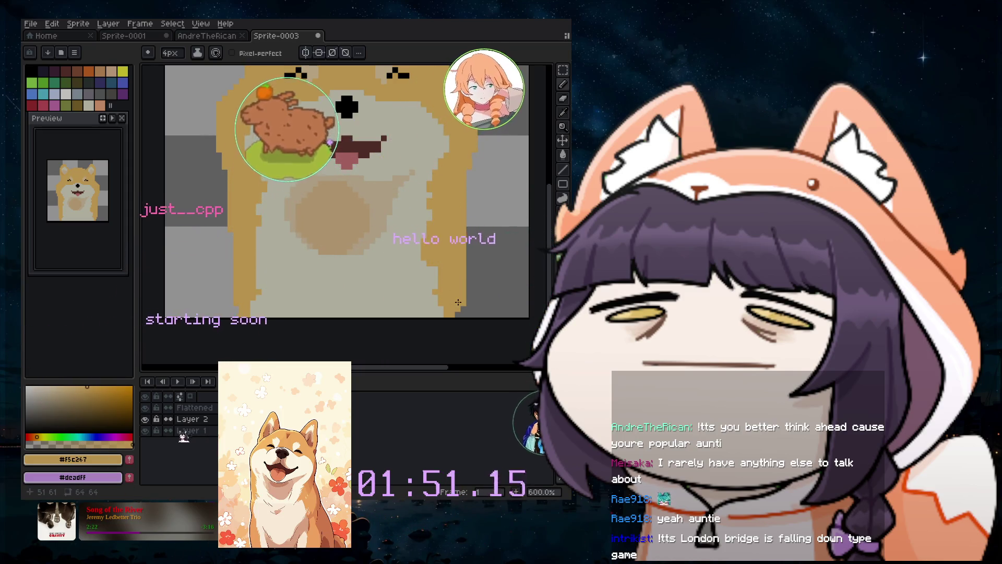
key(minus)
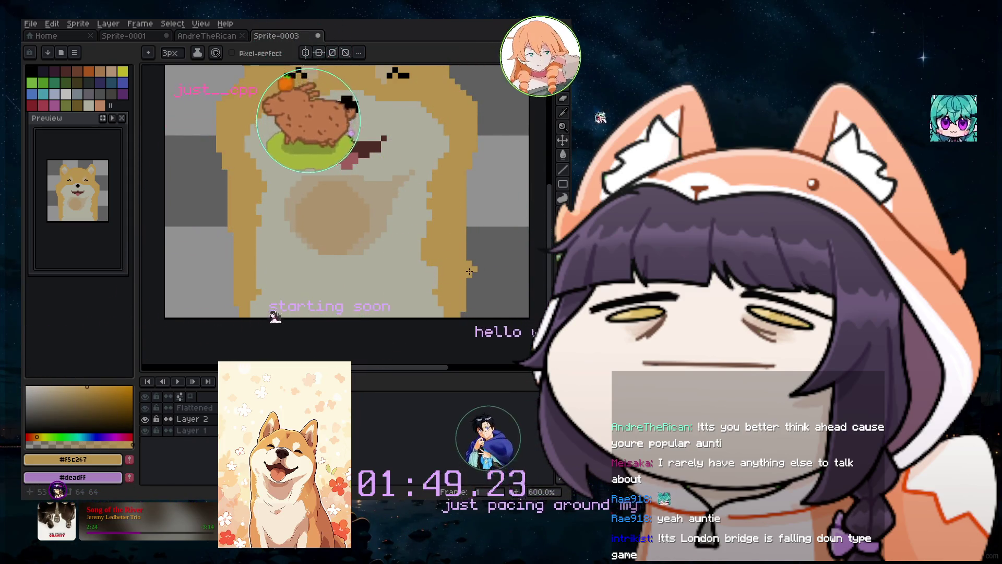
key(plus)
key(plus)
key(plus)
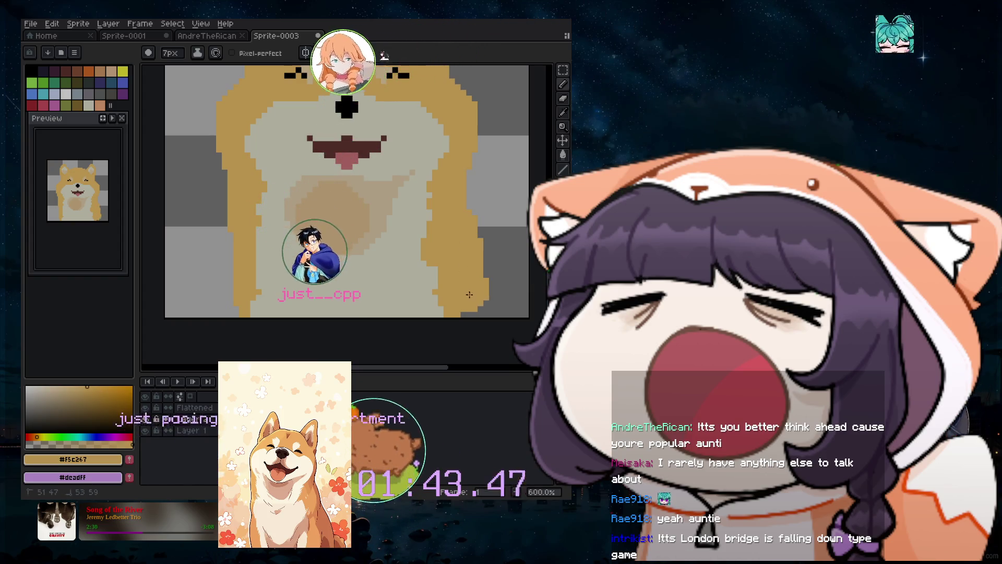
scroll(477, 253, down, 3)
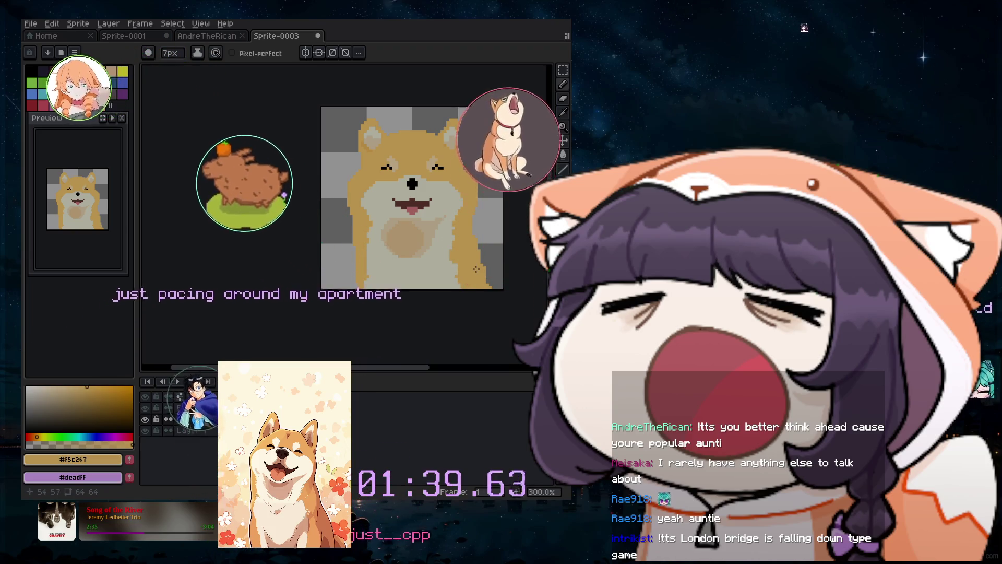
scroll(473, 263, up, 2)
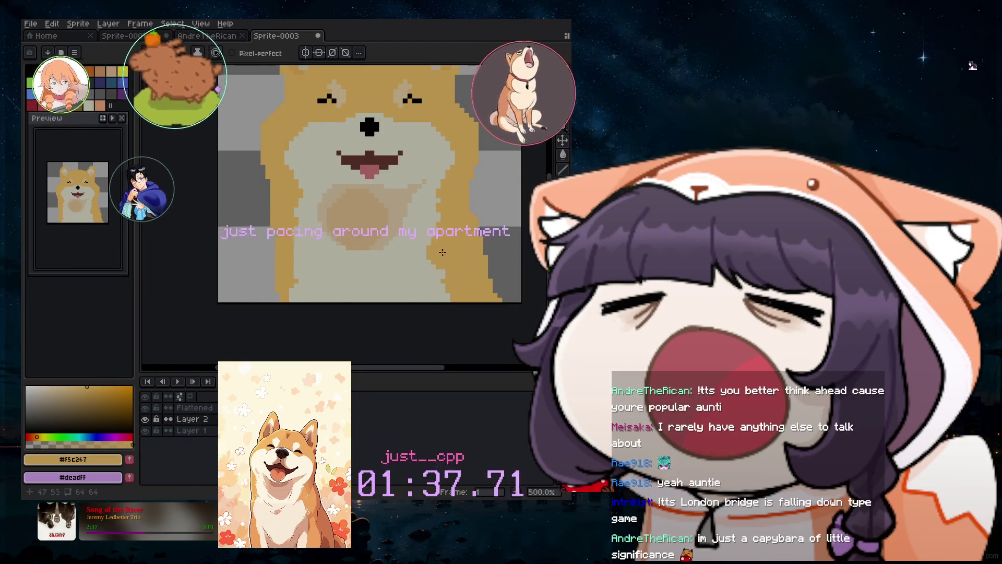
scroll(428, 244, up, 2)
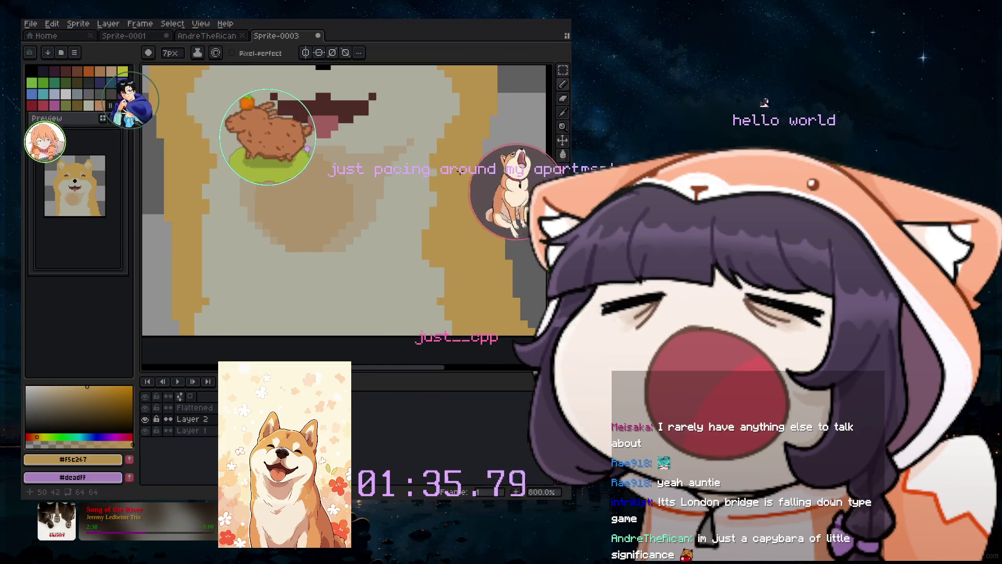
scroll(470, 189, down, 3)
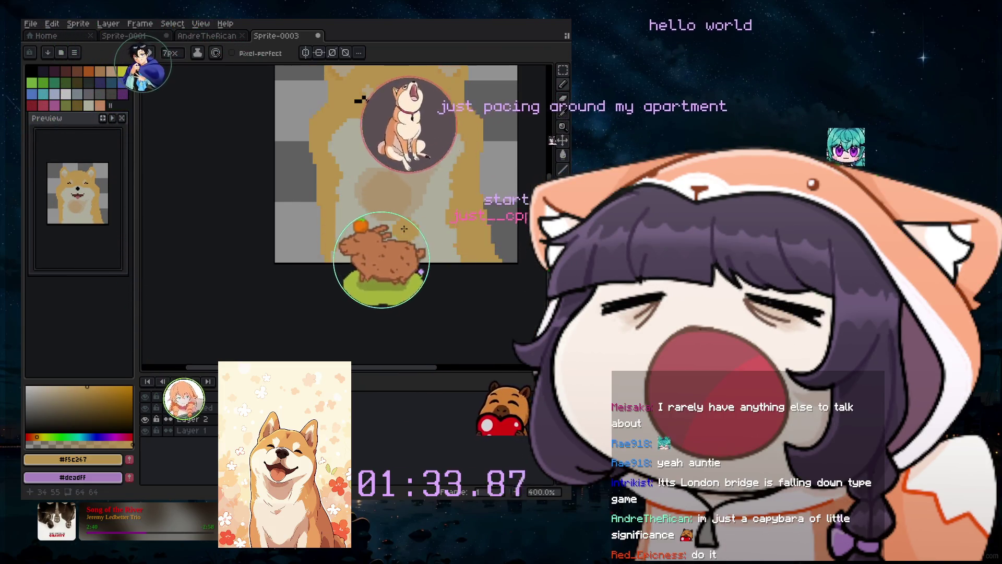
scroll(354, 239, up, 2)
scroll(354, 239, up, 1)
scroll(354, 239, up, 2)
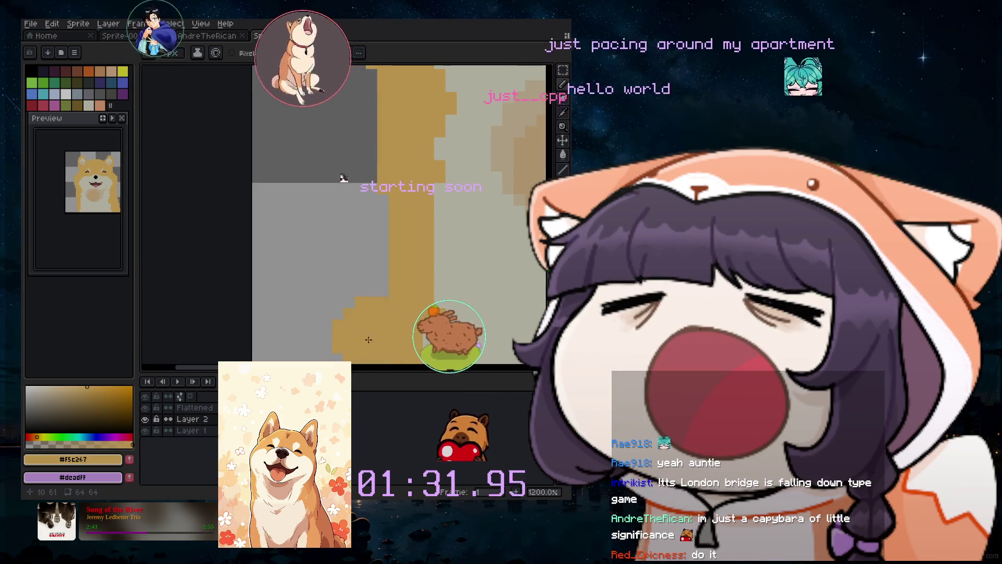
scroll(365, 272, down, 2)
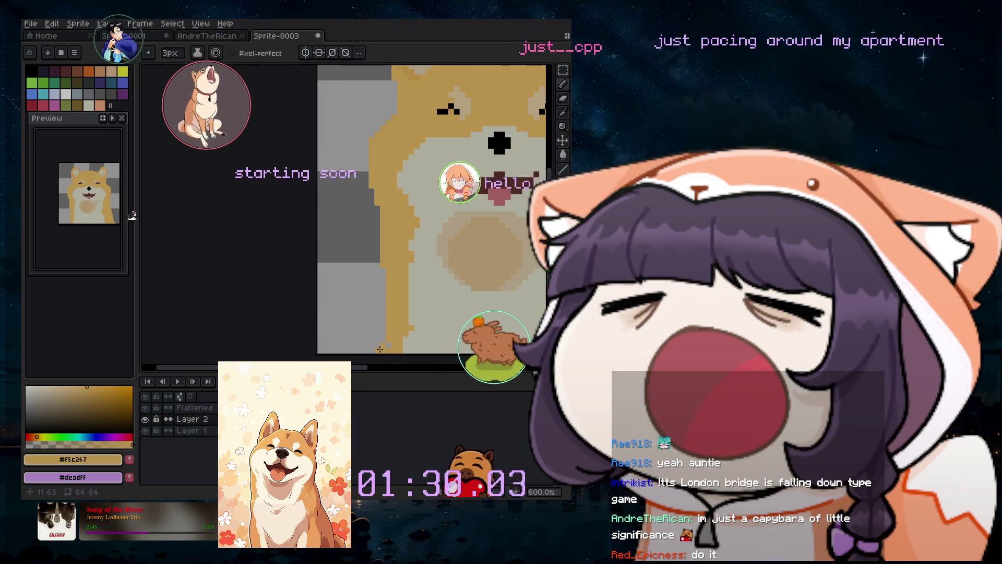
key(minus)
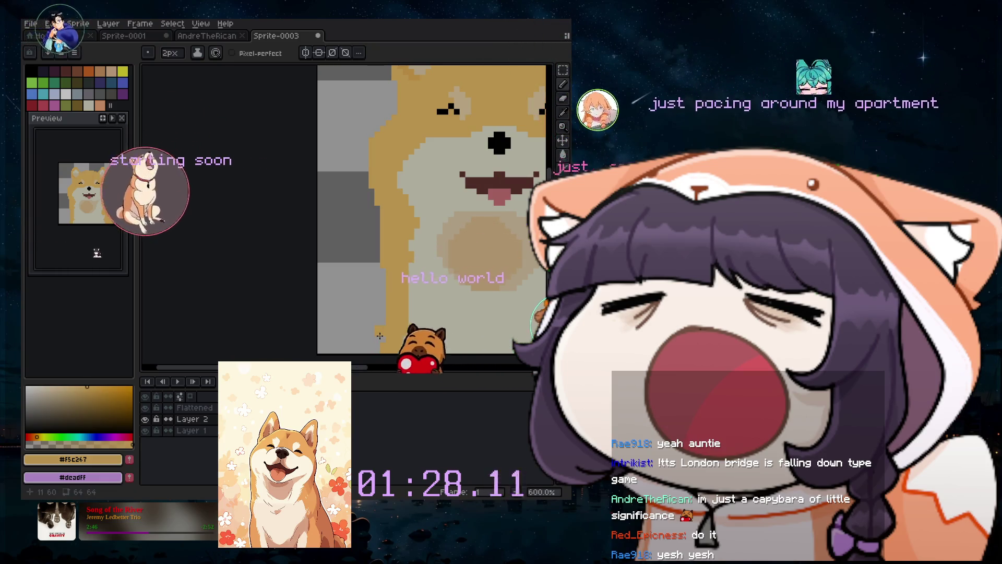
scroll(422, 341, down, 2)
scroll(421, 341, down, 2)
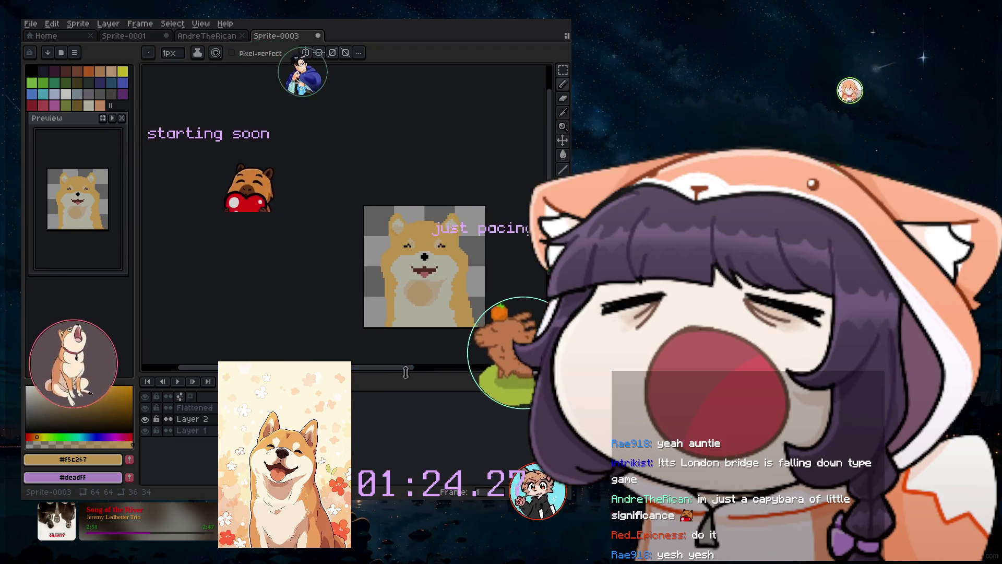
scroll(452, 319, up, 2)
scroll(437, 281, up, 1)
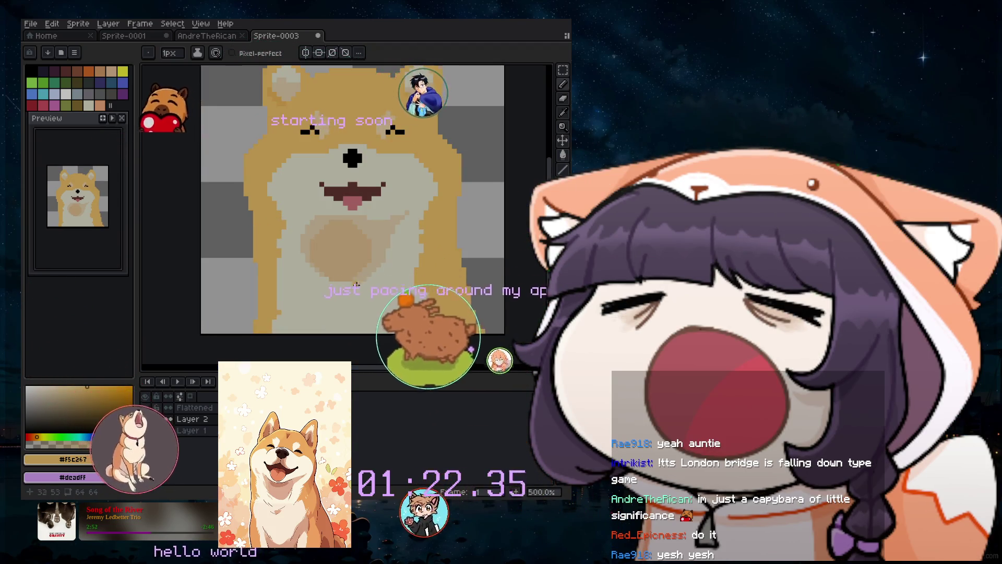
scroll(436, 281, up, 1)
key(plus)
key(plus)
key(plus)
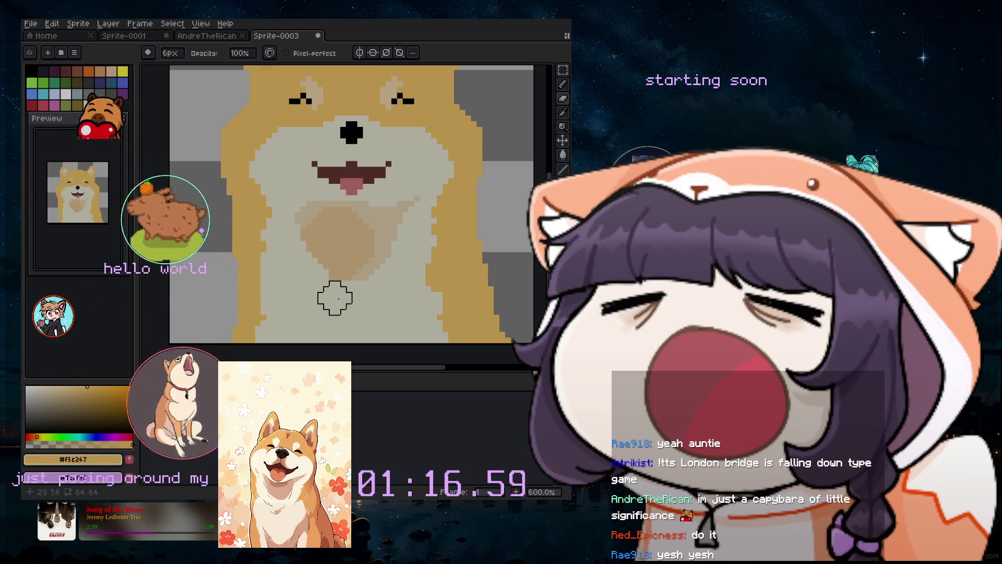
Undo the last eraser stroke and return to the 1px pencil.
key(ctrl+z)
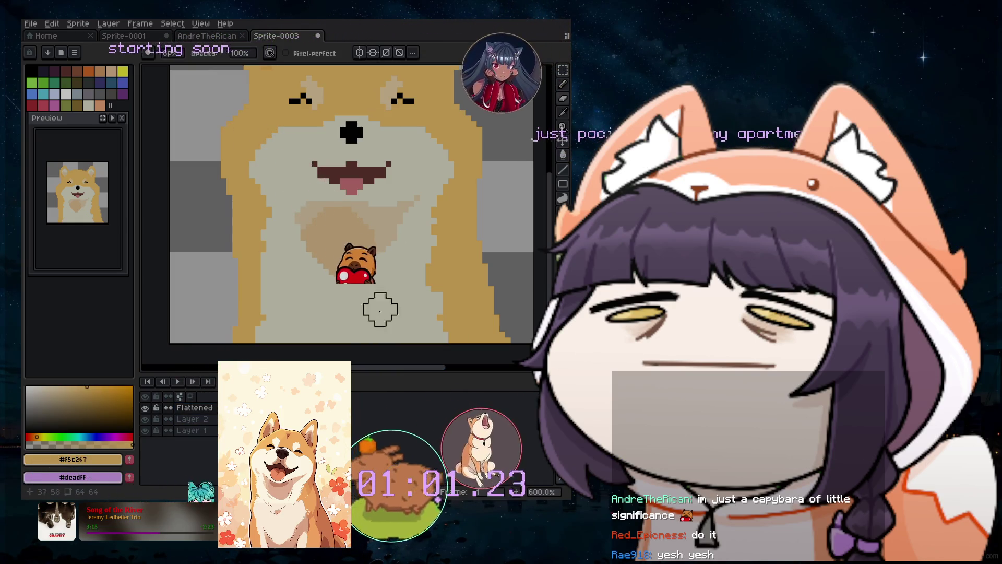
scroll(386, 314, down, 3)
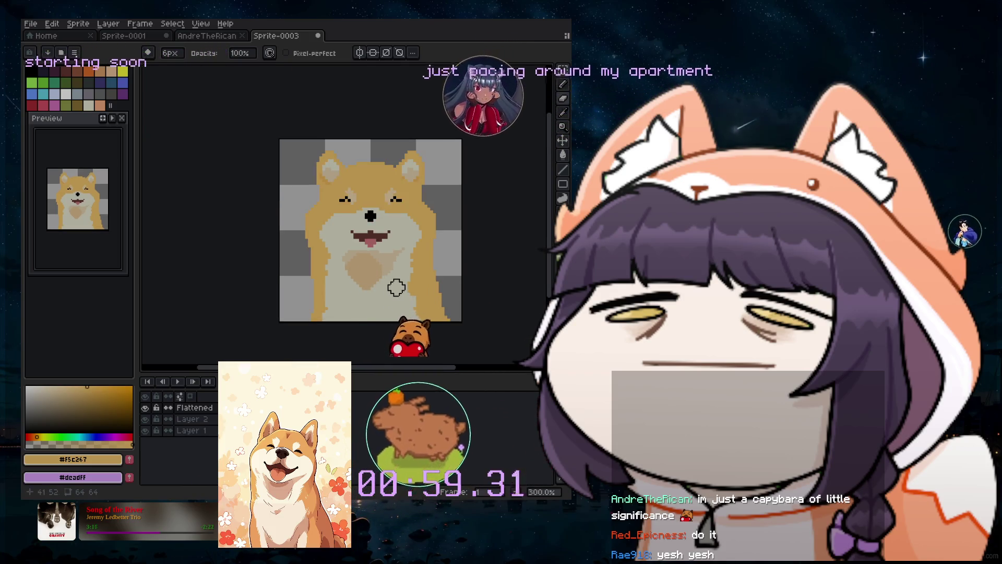
scroll(396, 287, down, 2)
scroll(398, 291, up, 1)
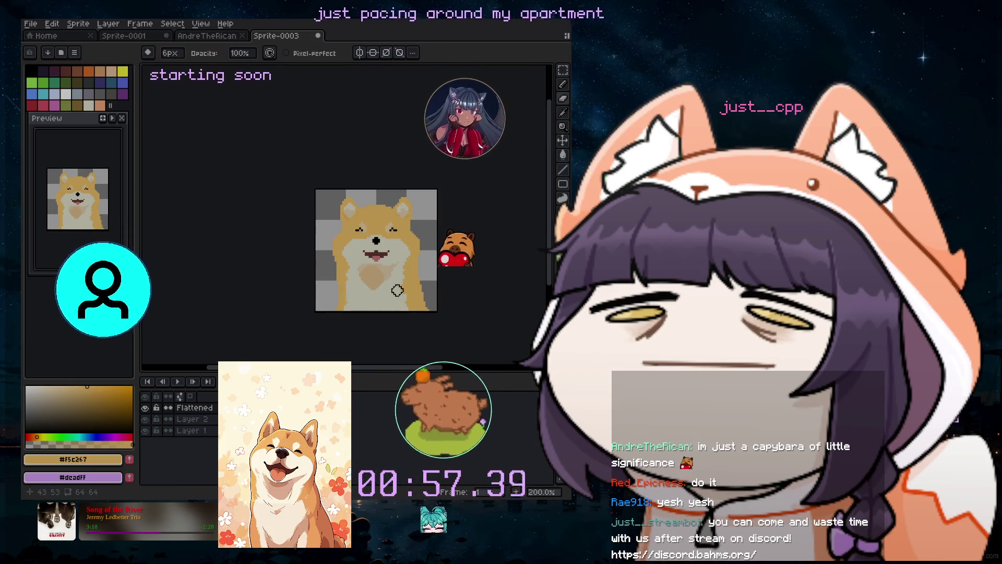
scroll(412, 290, up, 1)
scroll(433, 284, up, 1)
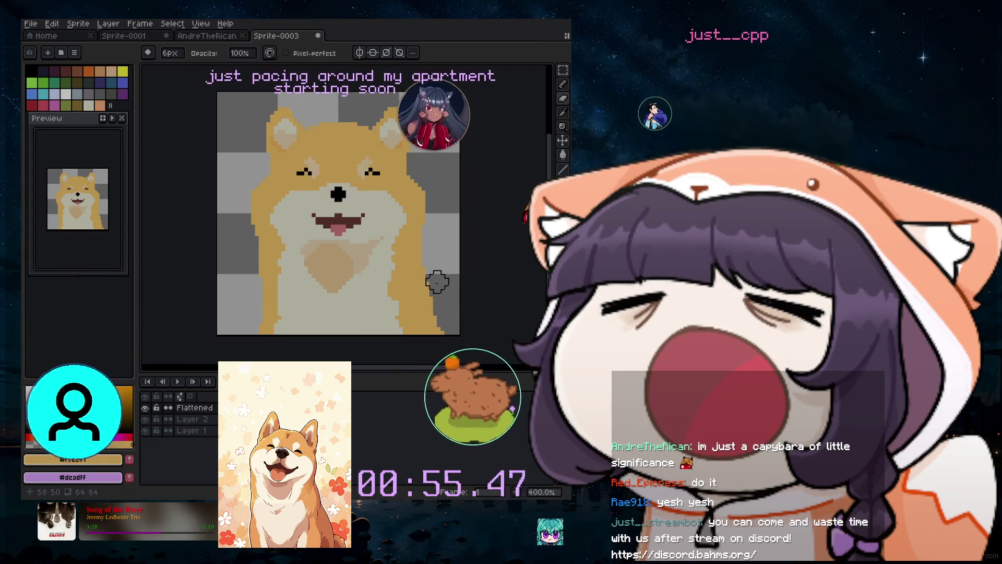
scroll(403, 280, down, 1)
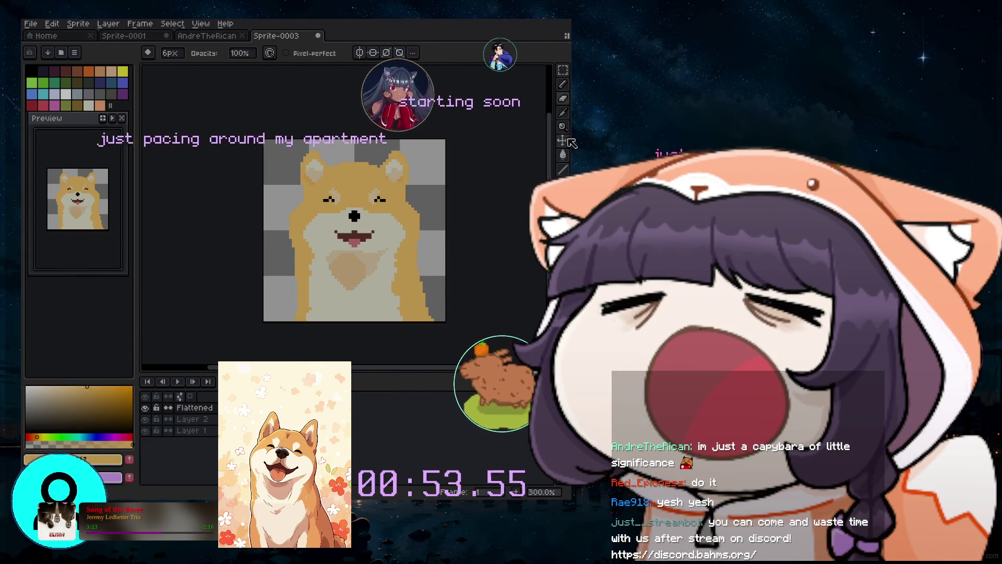
key(b)
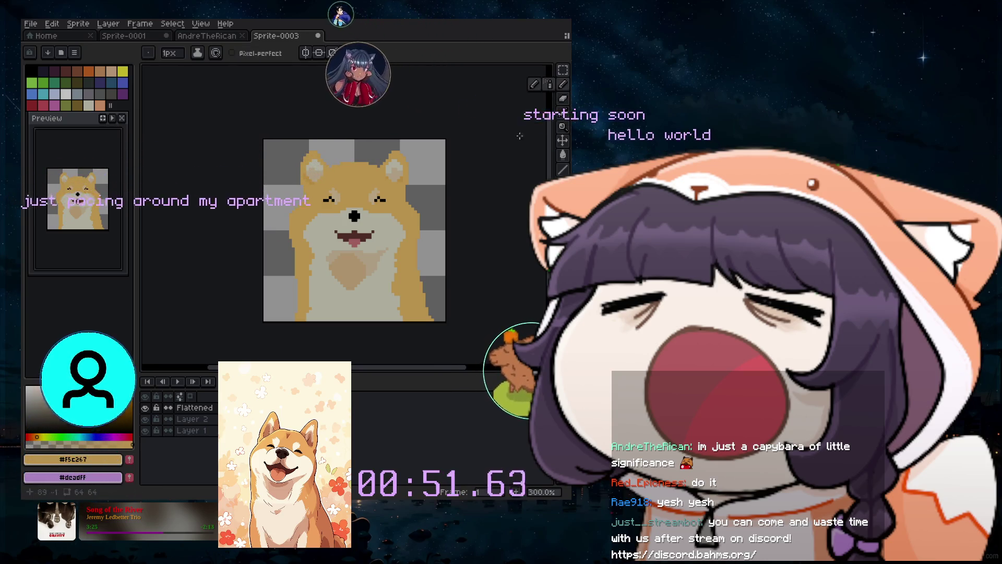
scroll(346, 279, up, 1)
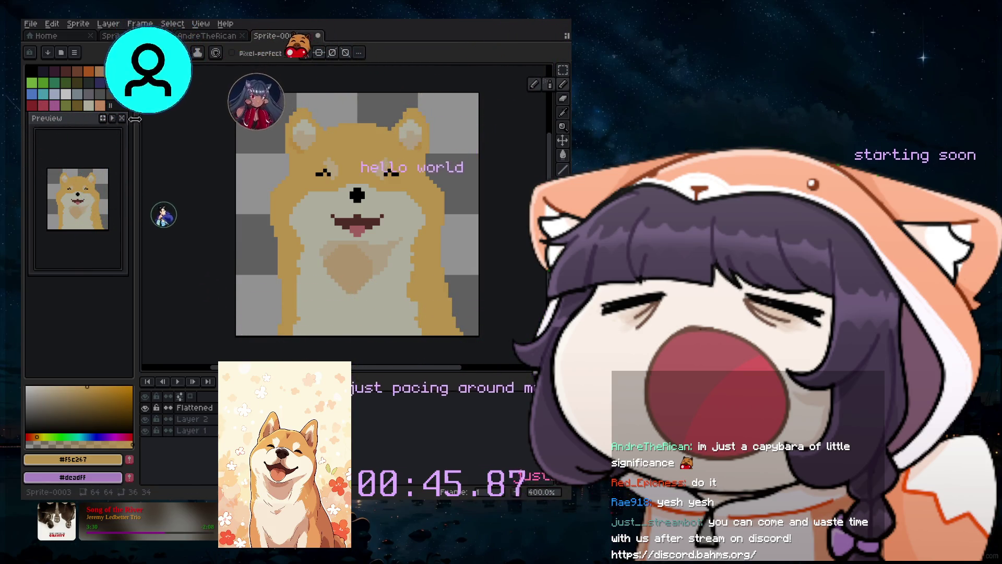
Sample the light grey #c5c4d1, briefly try the spray and move tools, then return to the pencil.
click(445, 188)
click(563, 85)
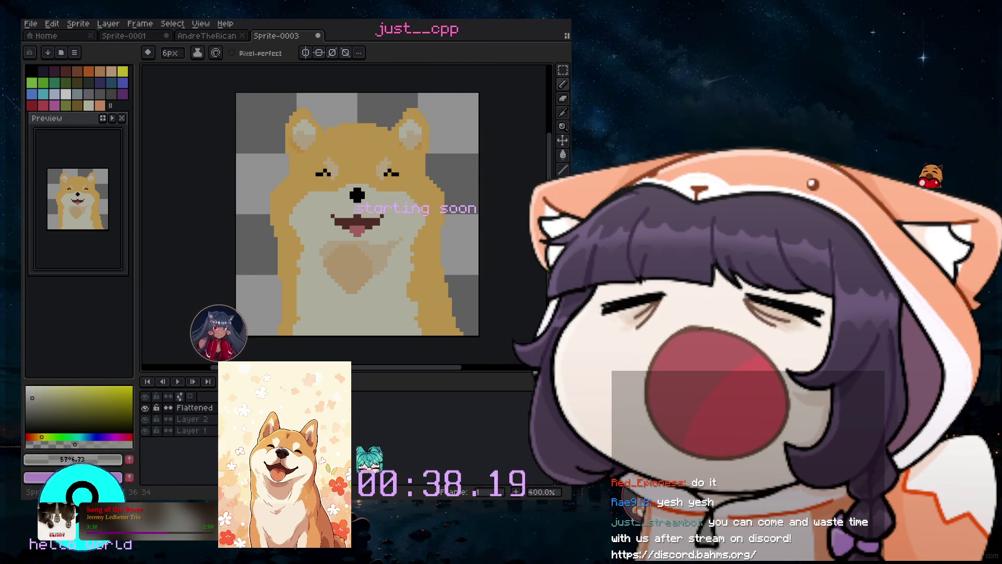
click(564, 84)
click(552, 87)
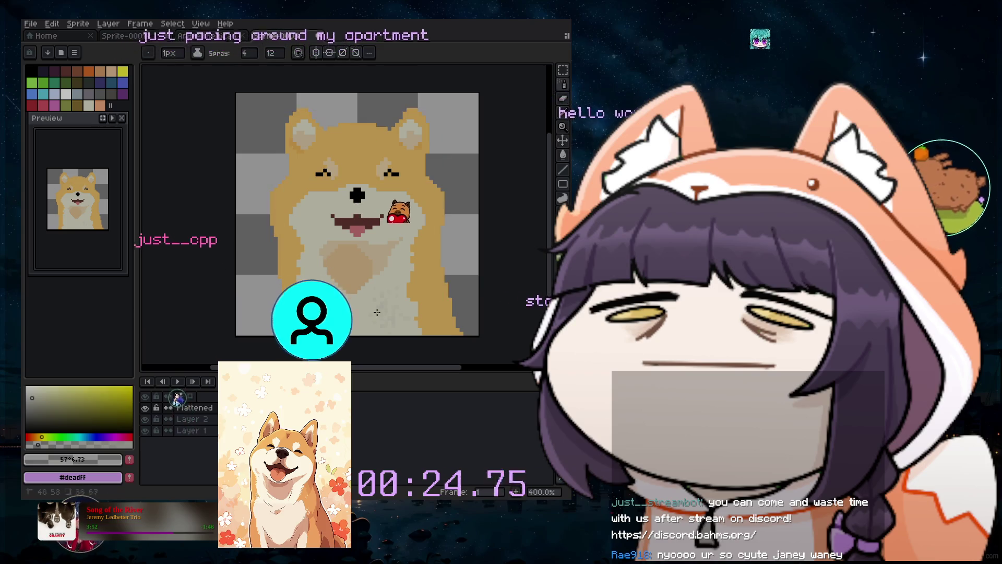
key(v)
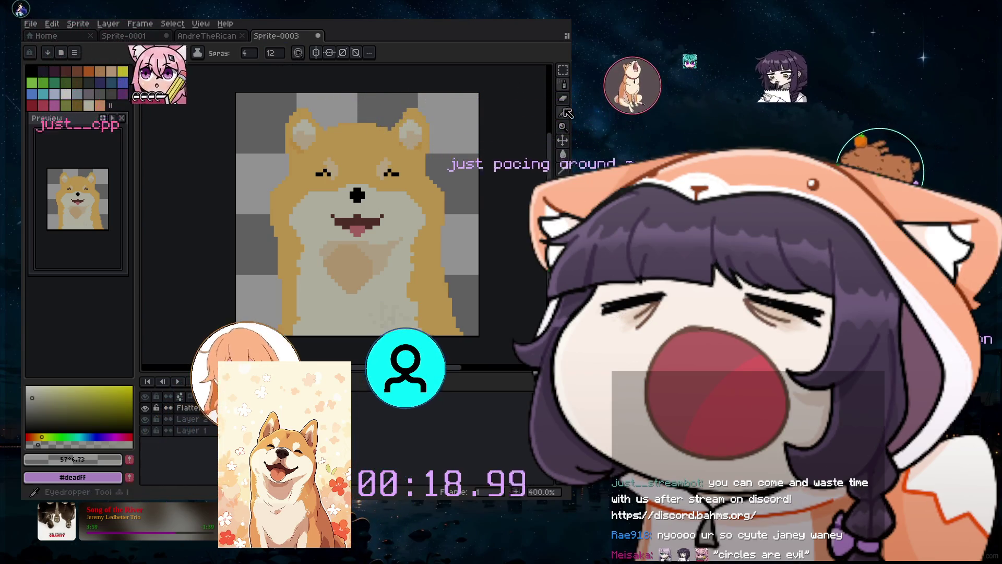
key(b)
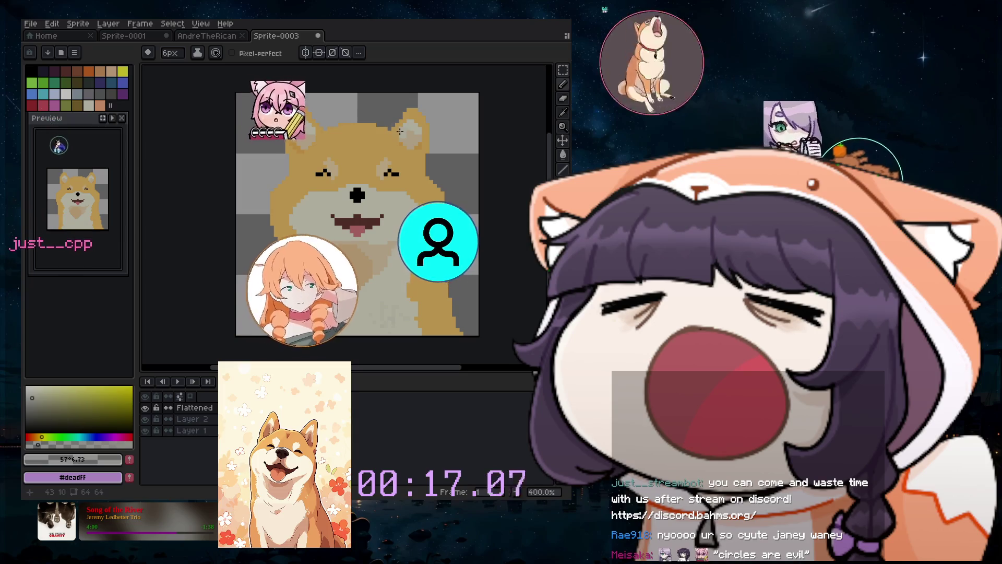
Check the current drawing colour's values and enlarge the brush to 64px.
click(103, 458)
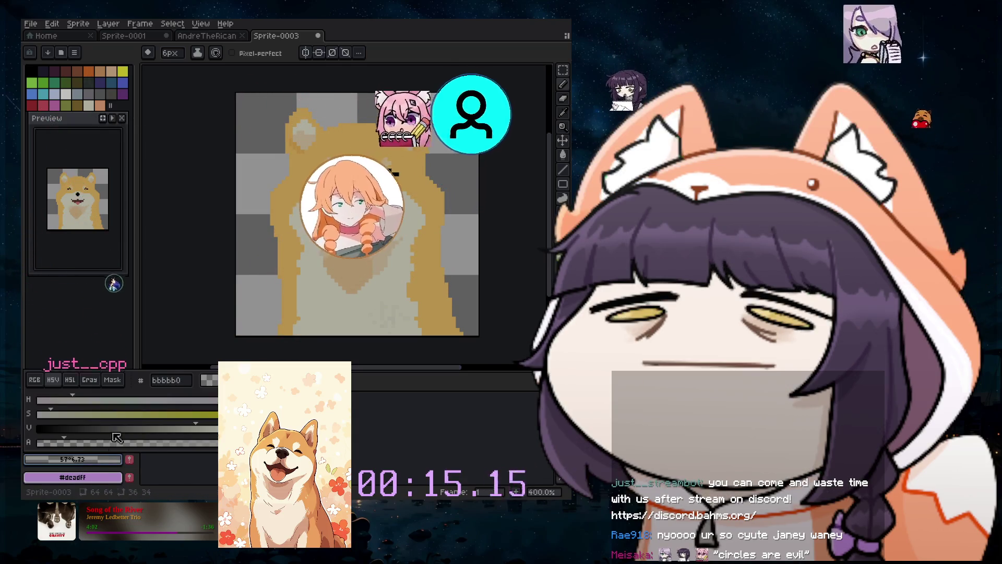
key(Escape)
scroll(458, 165, up, 5)
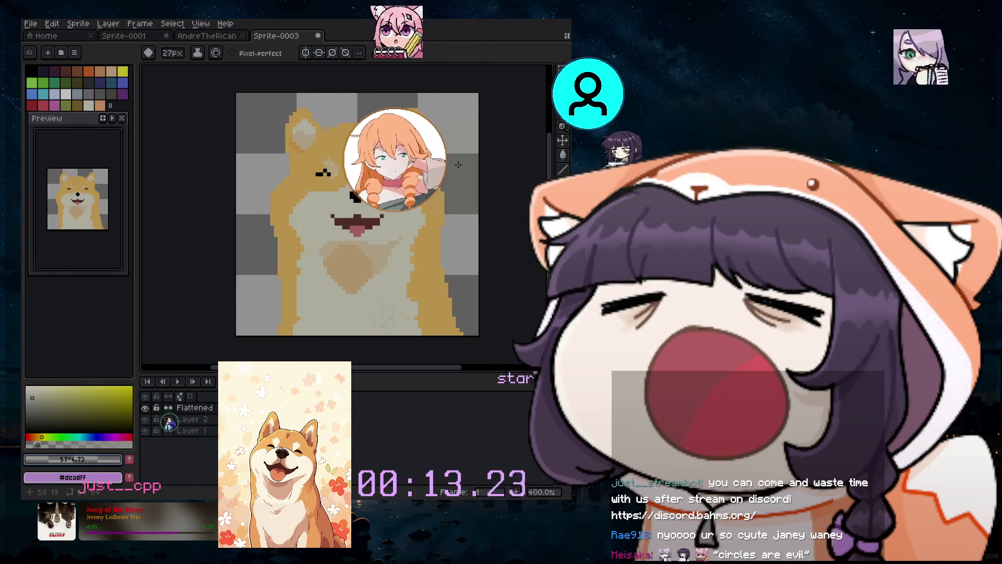
scroll(344, 195, up, 5)
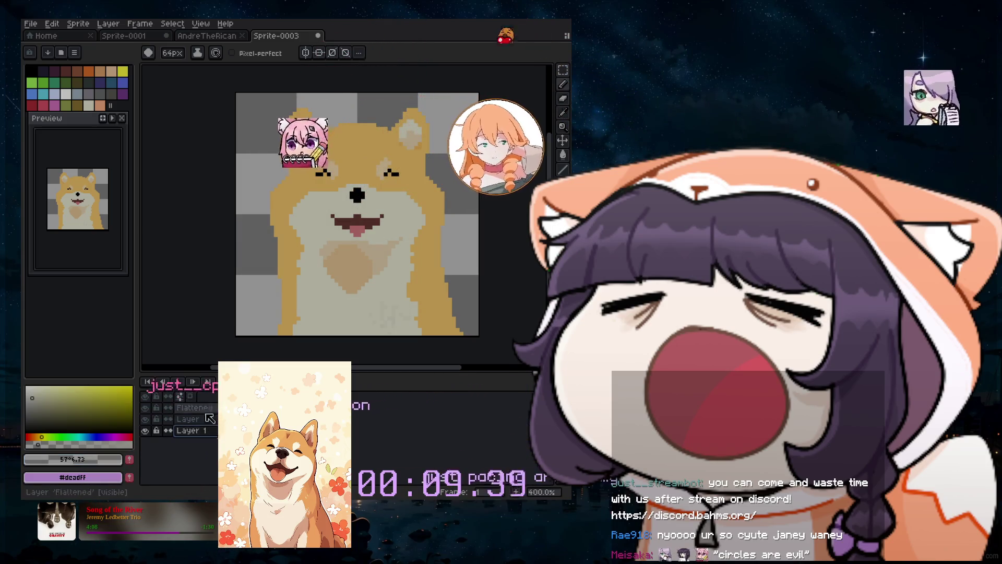
click(110, 24)
Add a new Layer 3 and move it beneath the other layers.
mouse_move(146, 83)
click(223, 83)
drag(209, 435, 213, 451)
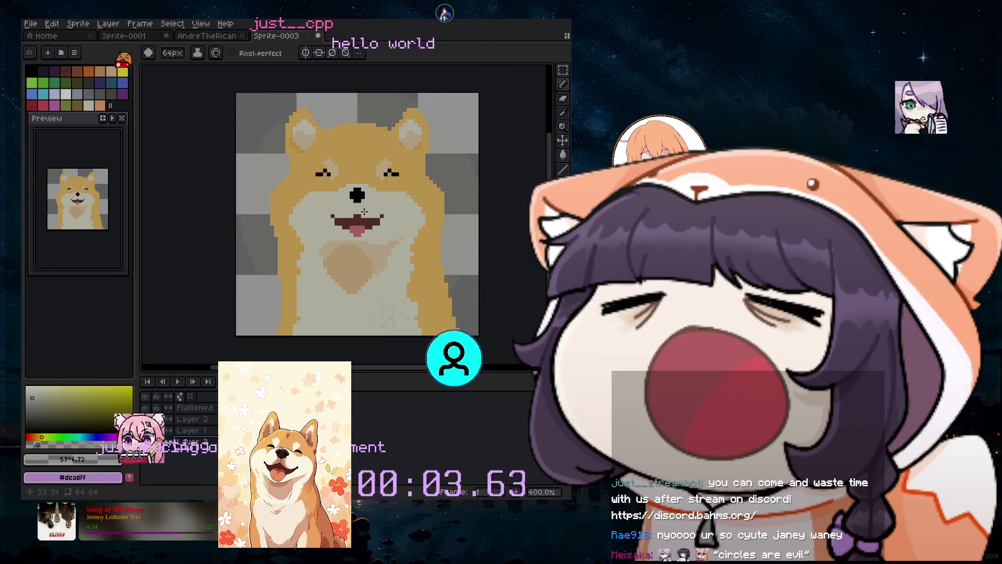
Draw a large filled purple circle behind the shiba, undoing and redoing it.
drag(361, 210, 304, 309)
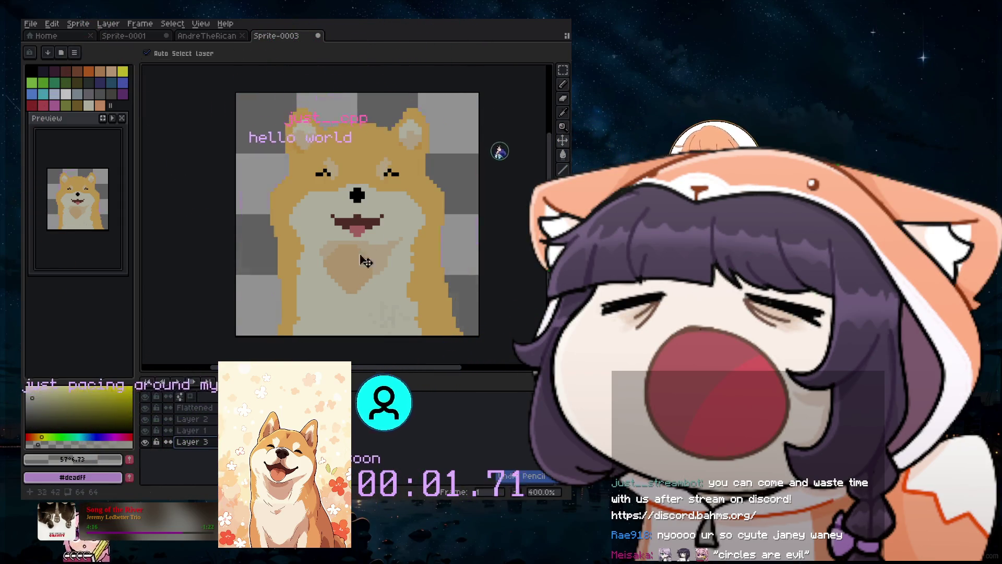
key(ctrl+z)
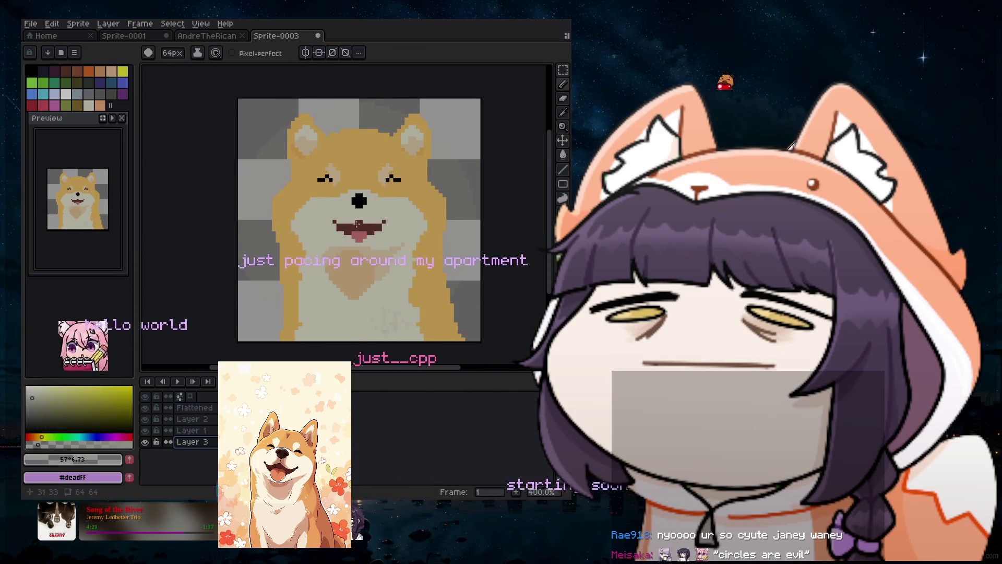
key(ctrl+y)
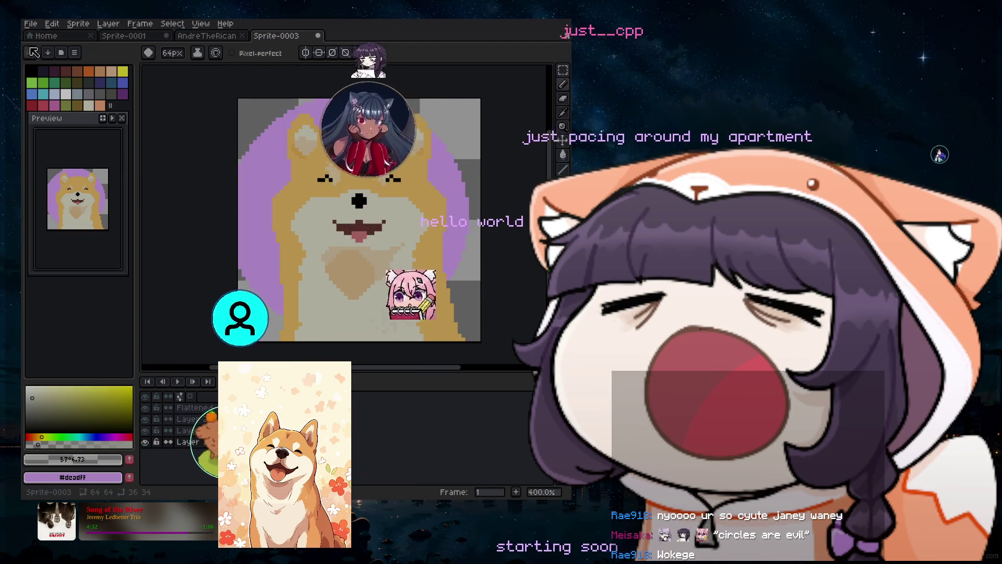
Open the Export As dialog and cancel it without exporting.
click(30, 24)
mouse_move(55, 59)
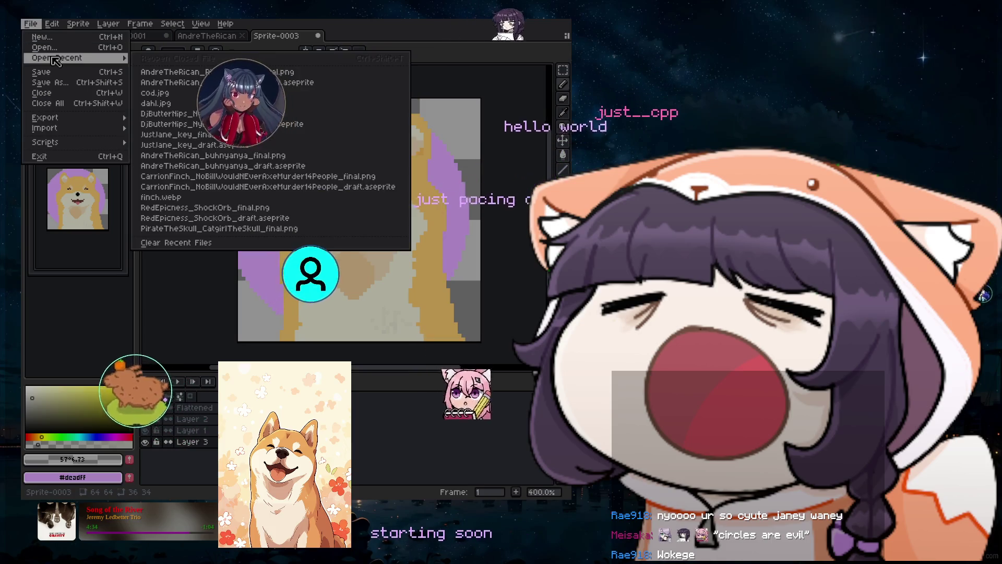
mouse_move(78, 117)
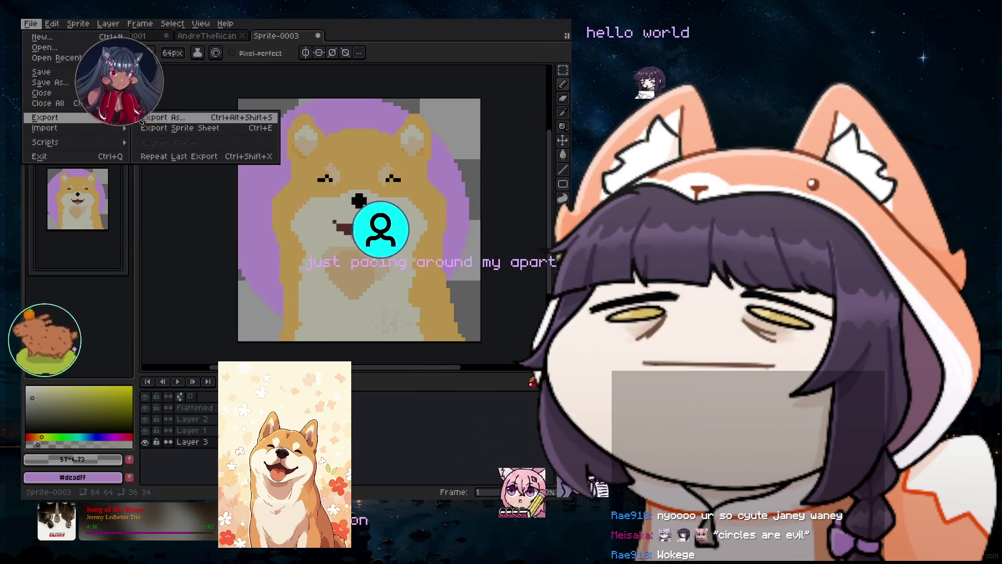
click(218, 120)
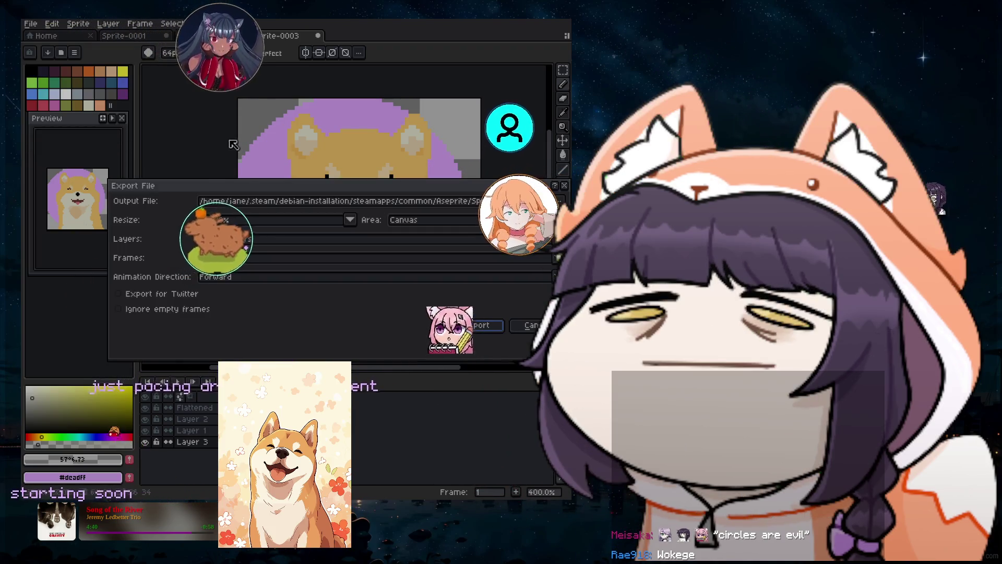
key(Return)
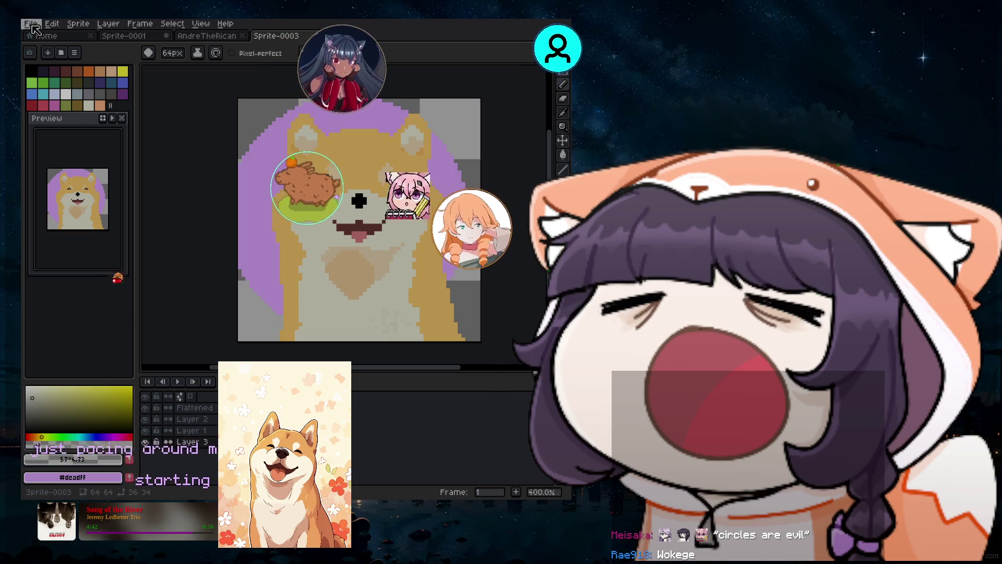
Save the sprite in just-art as the draft file 'Neutrcode_draft' in .aseprite format.
click(31, 24)
click(52, 86)
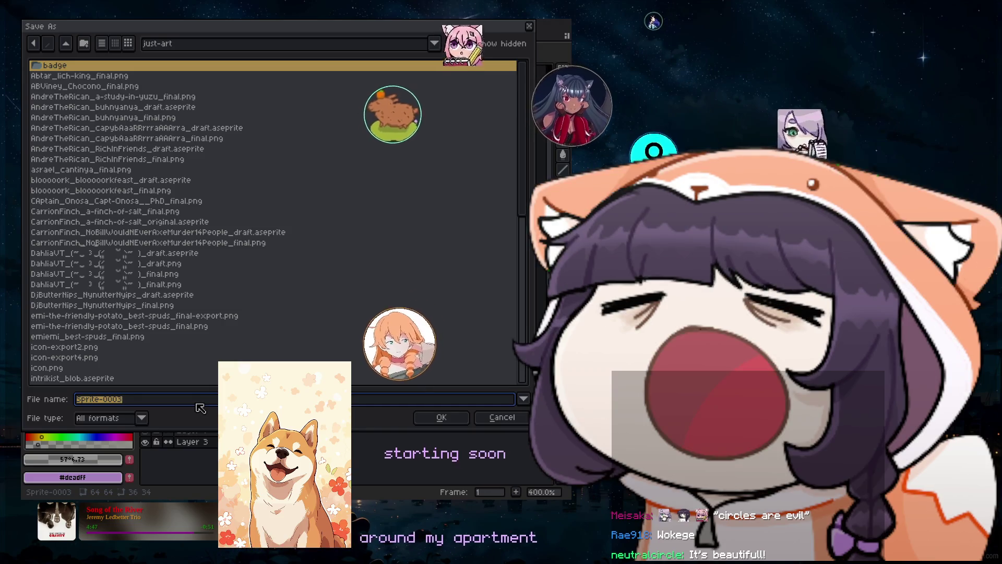
text(Neutr)
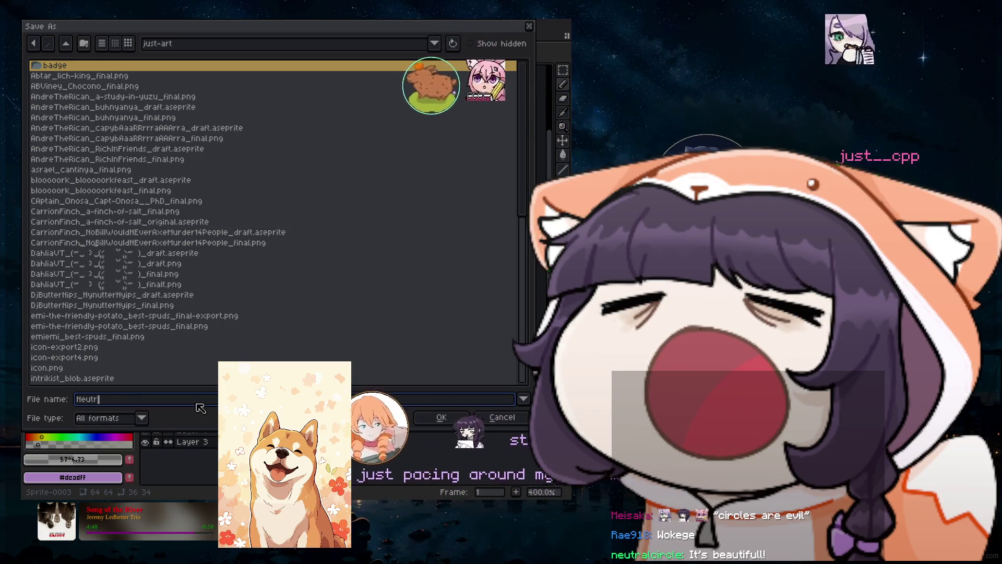
text(alCircle_)
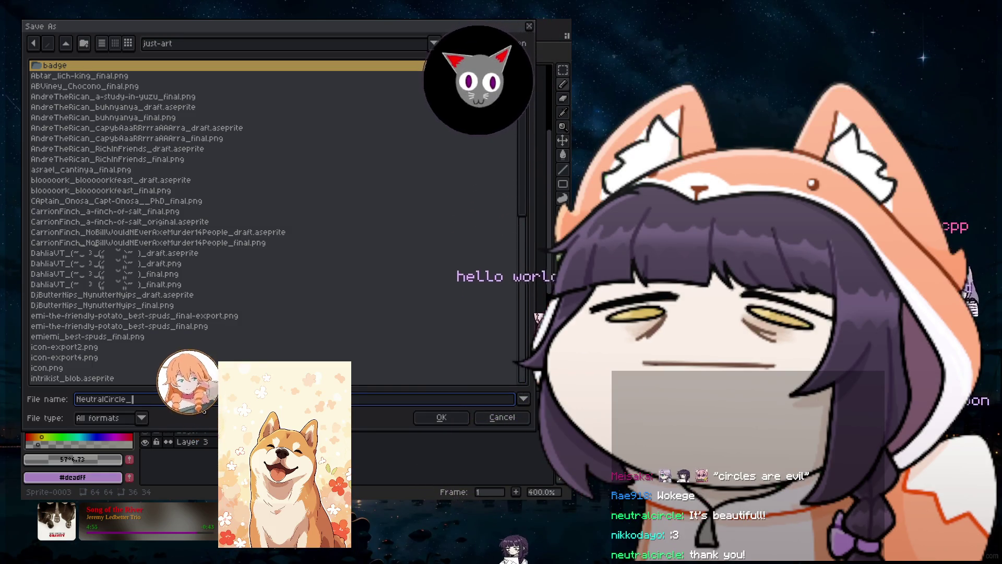
text(ode)
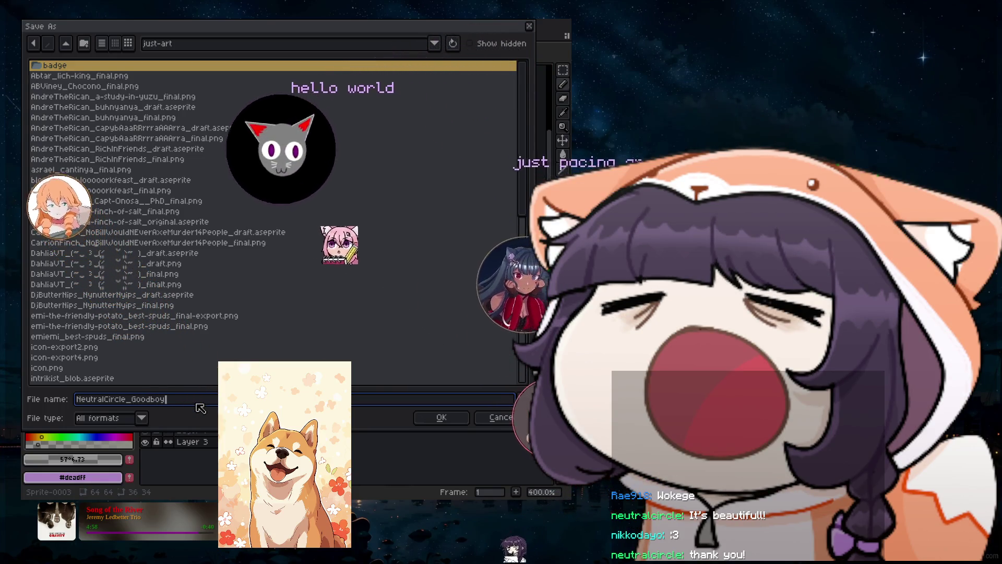
text(_draft)
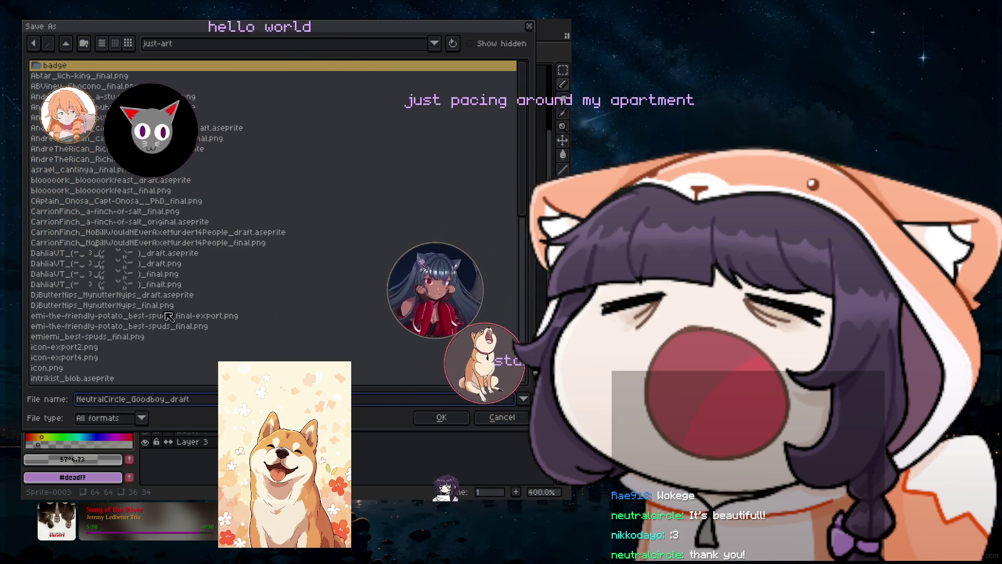
key(Return)
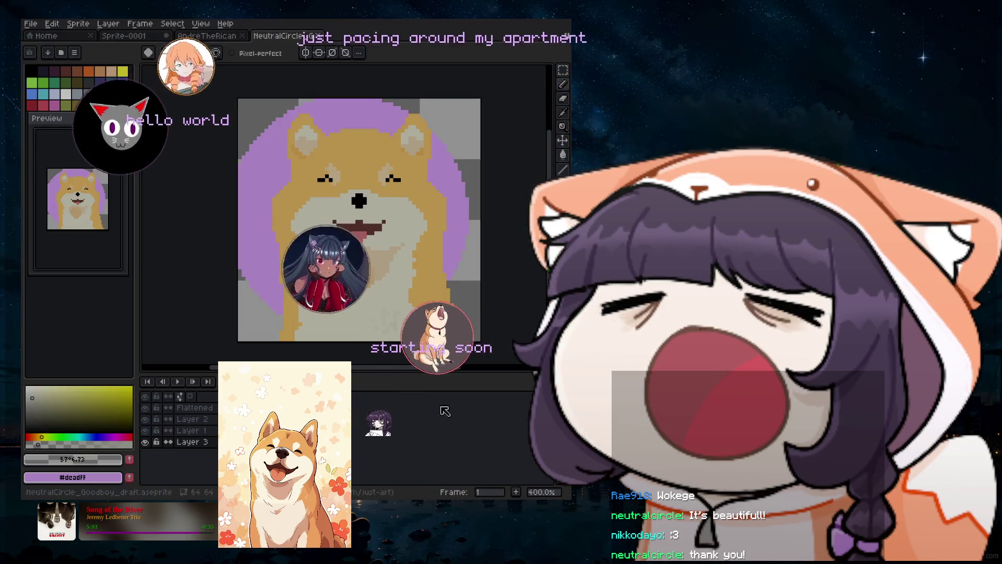
Save a PNG copy in just-art, changing 'draft' to 'final' in the file name.
click(31, 24)
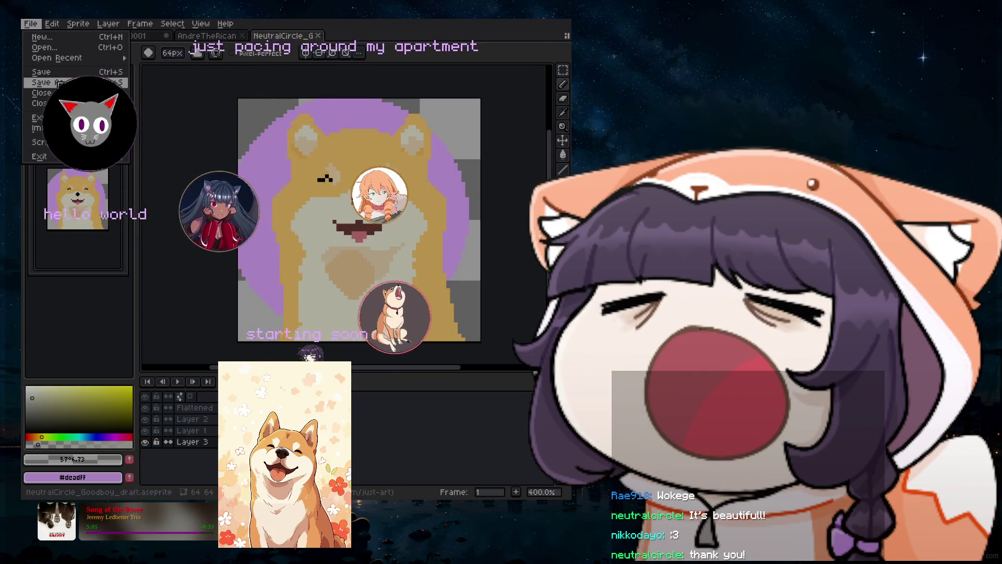
click(50, 82)
click(142, 418)
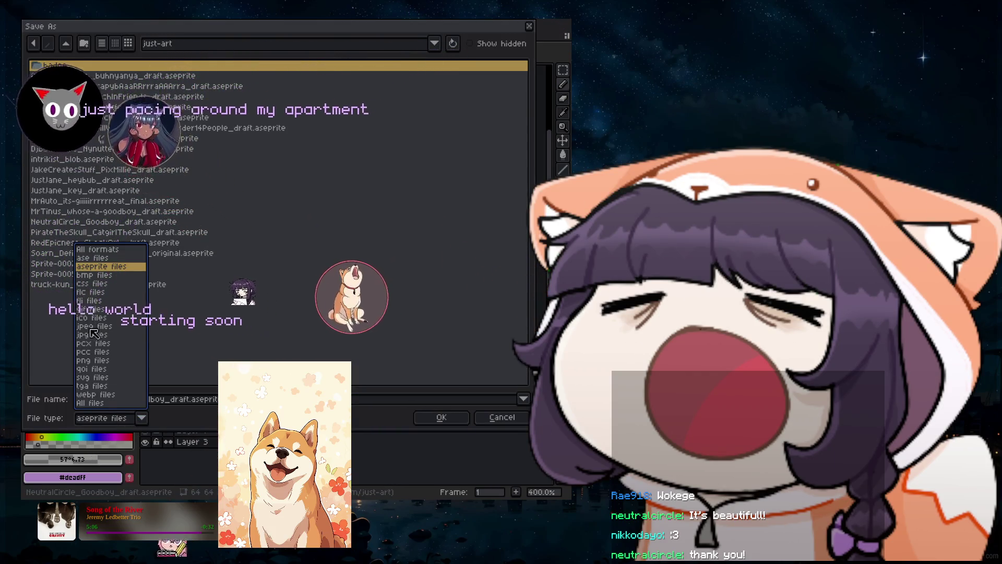
click(92, 360)
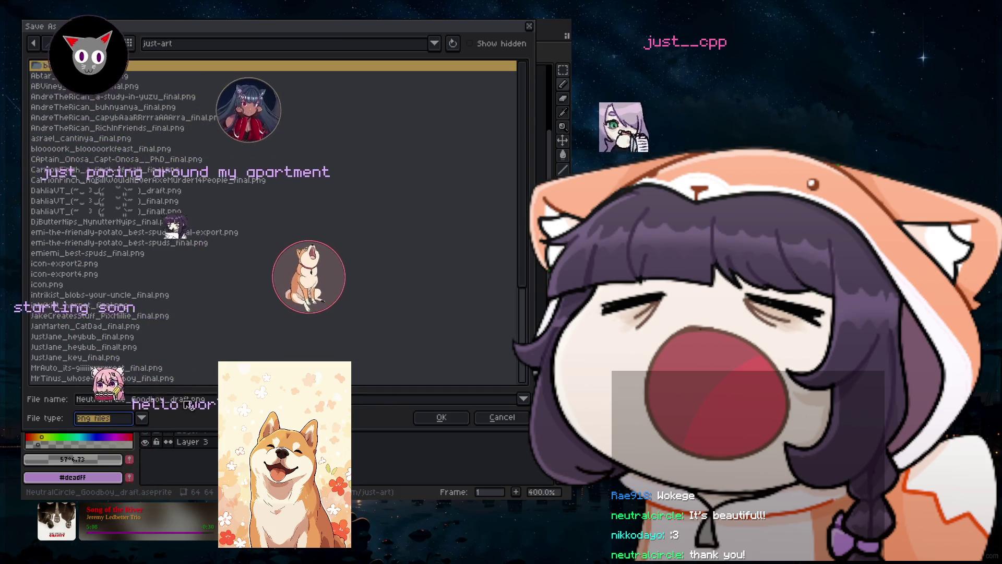
key(BackSpace)
key(BackSpace)
key(BackSpace)
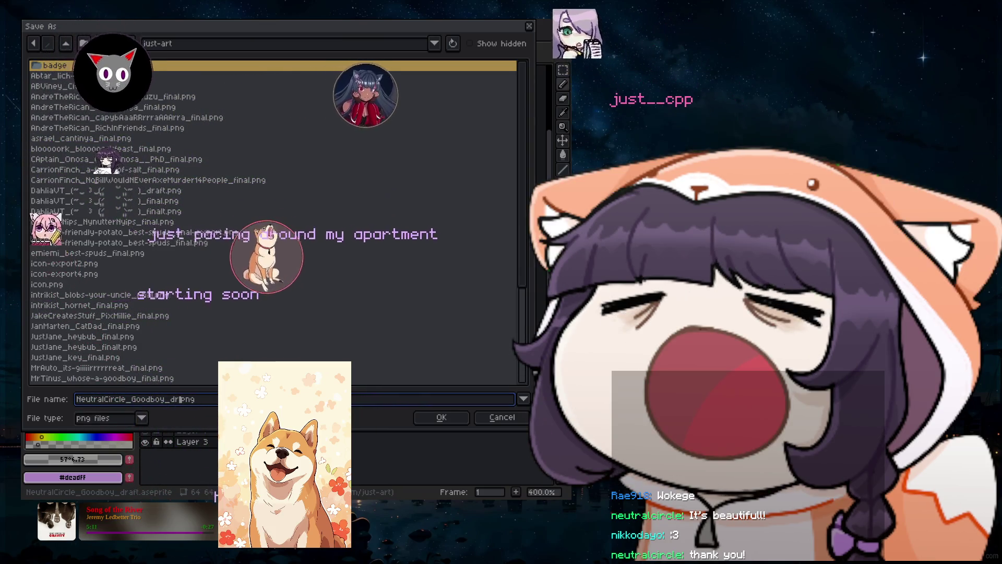
text(final)
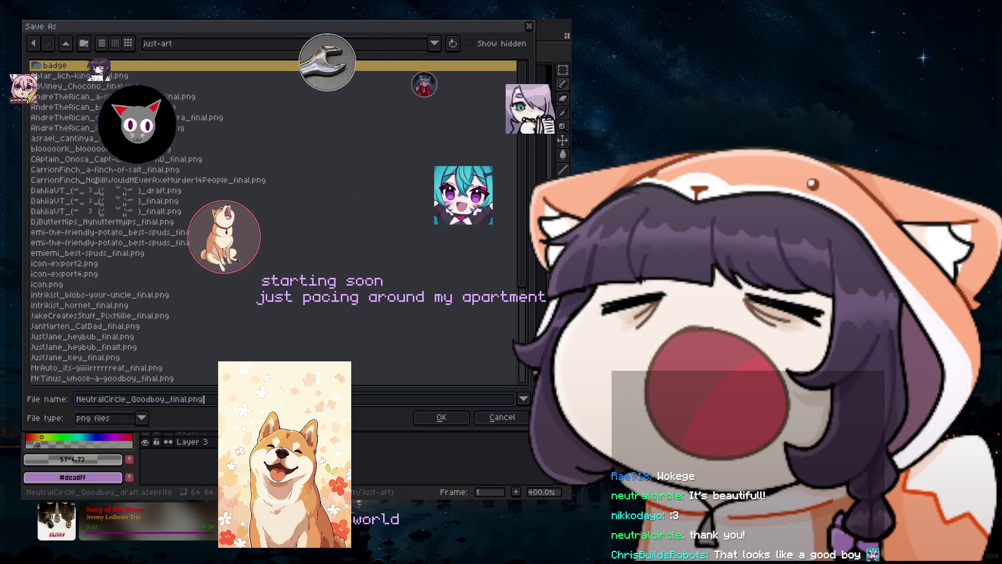
click(441, 417)
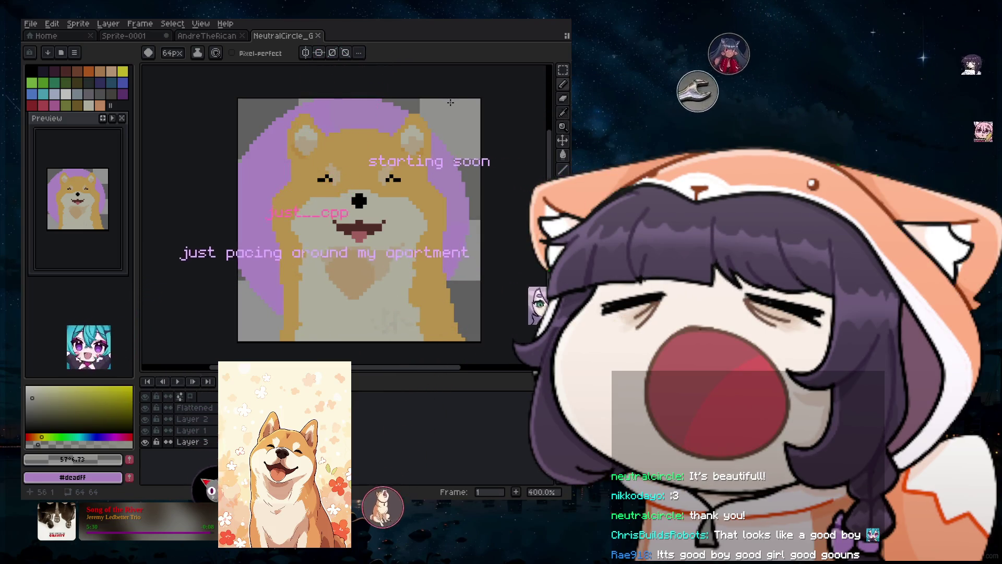
Show the Home page, where the Goodboy final PNG and draft head the recent files.
scroll(426, 95, down, 1)
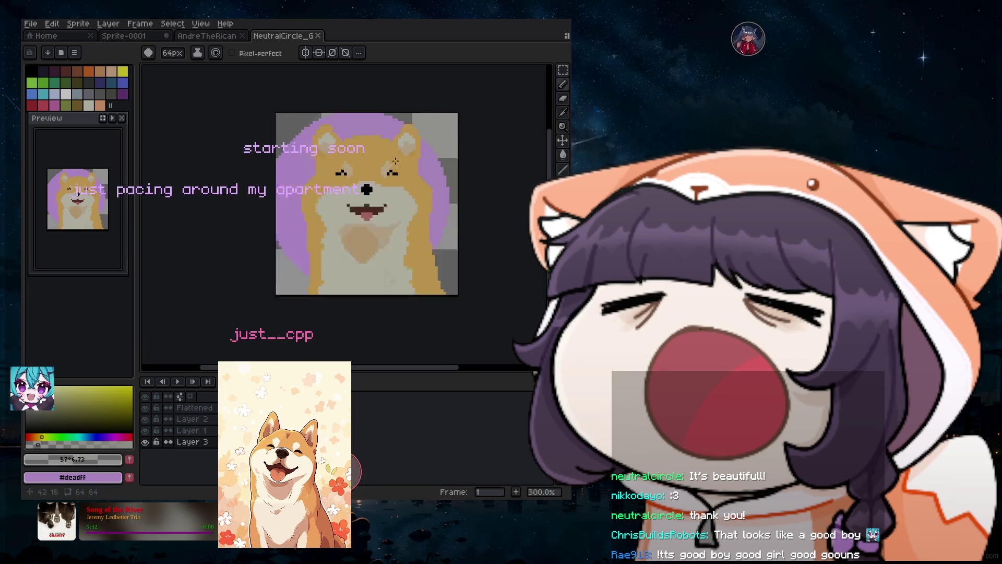
scroll(418, 157, down, 4)
scroll(413, 189, up, 6)
scroll(414, 189, down, 5)
scroll(413, 189, up, 2)
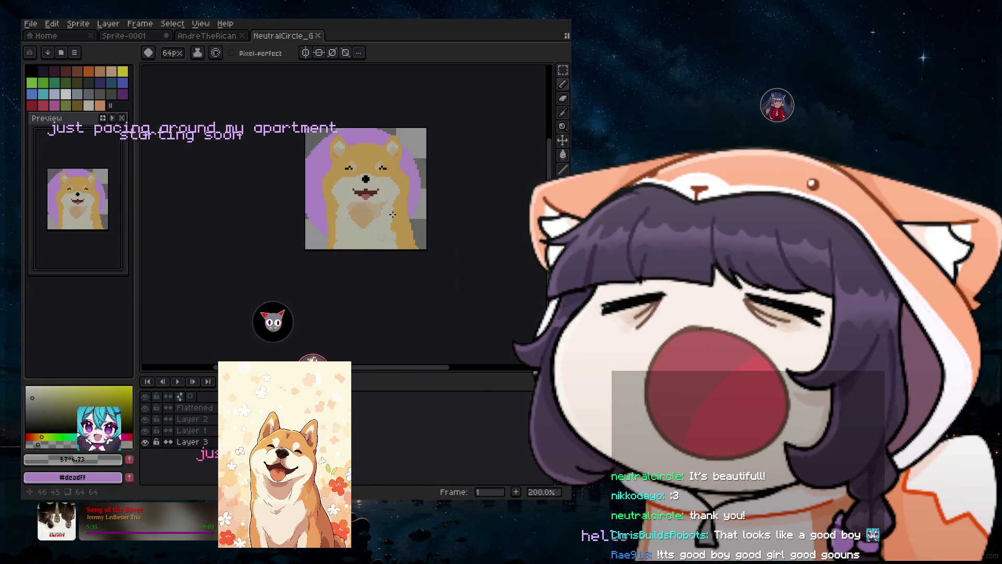
scroll(390, 199, up, 2)
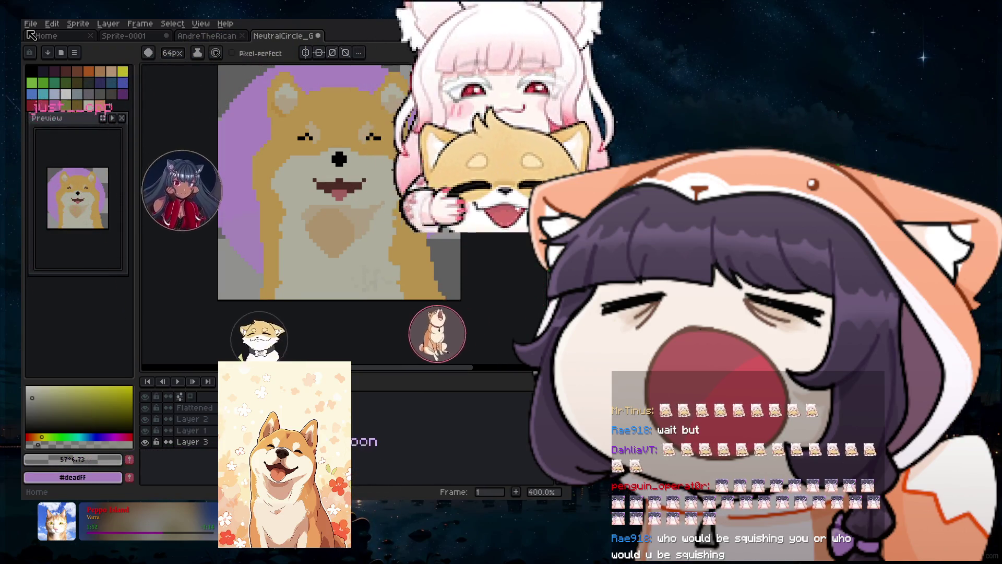
click(31, 35)
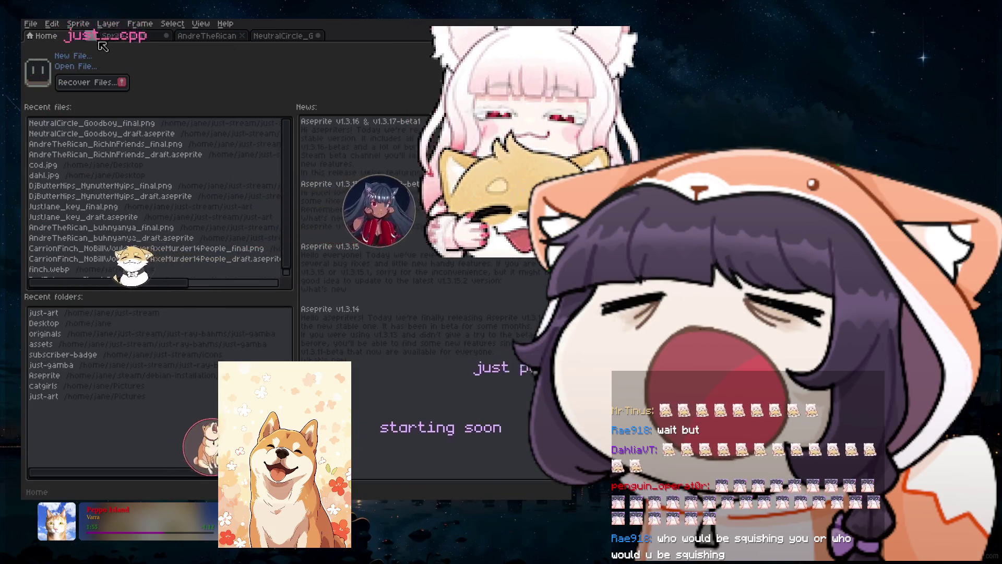
Create a new blank 64×64 sprite, Sprite-0004, entering 64 as the width.
click(31, 24)
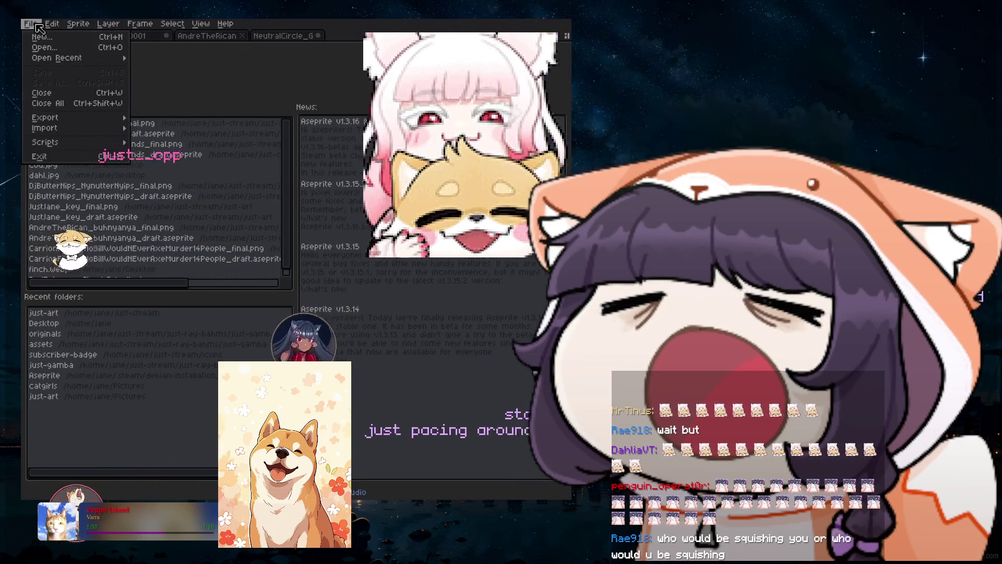
mouse_move(30, 23)
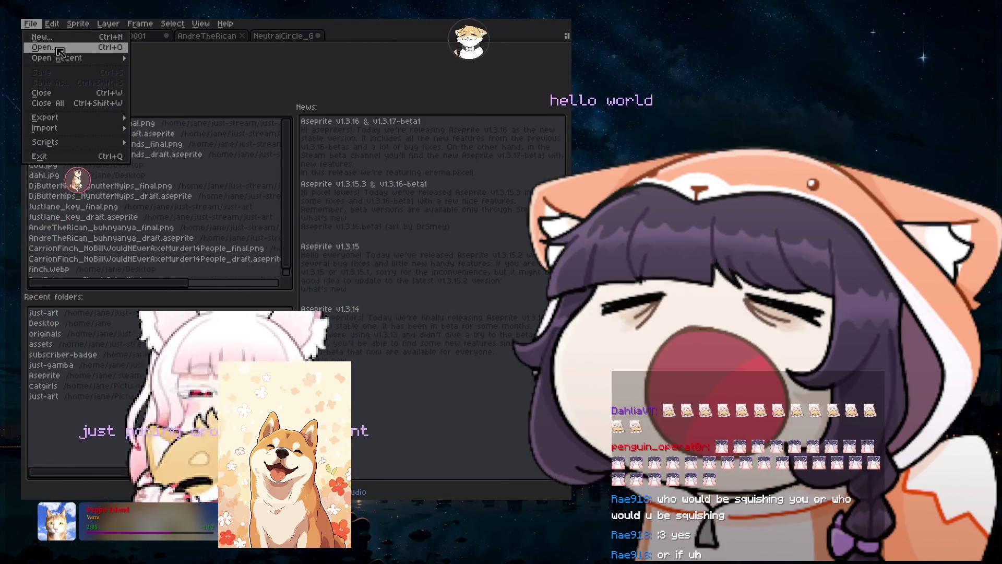
mouse_move(60, 59)
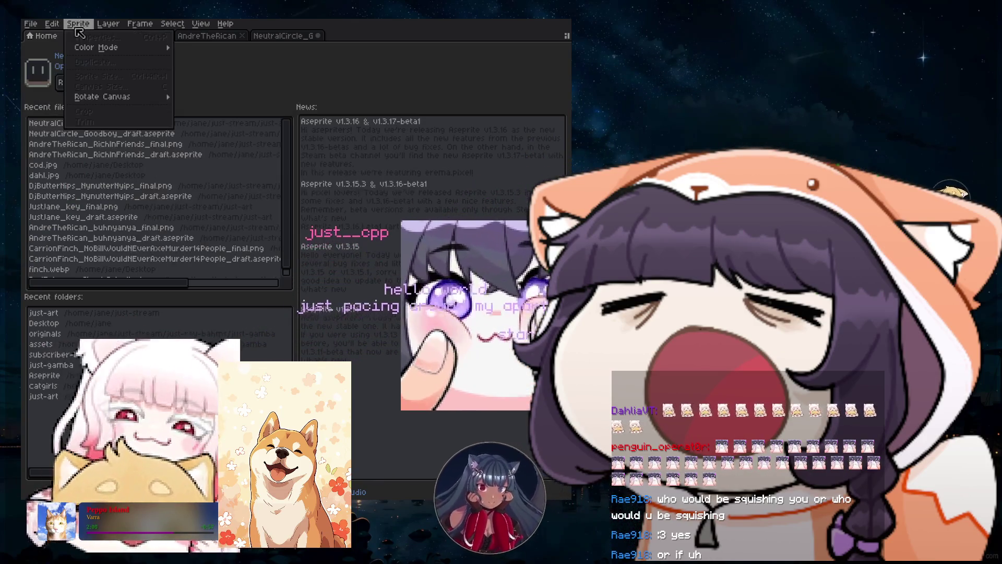
click(35, 35)
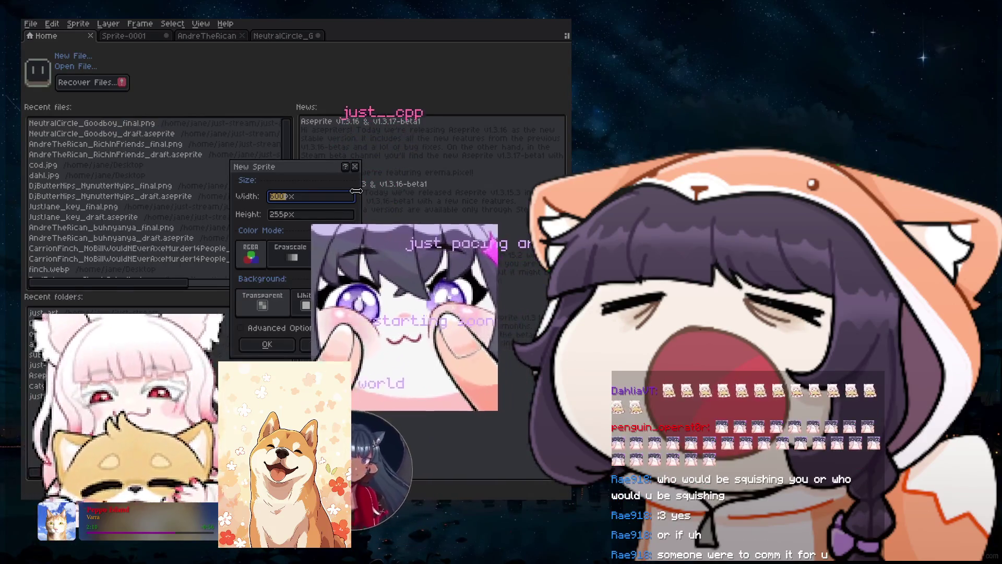
text(64)
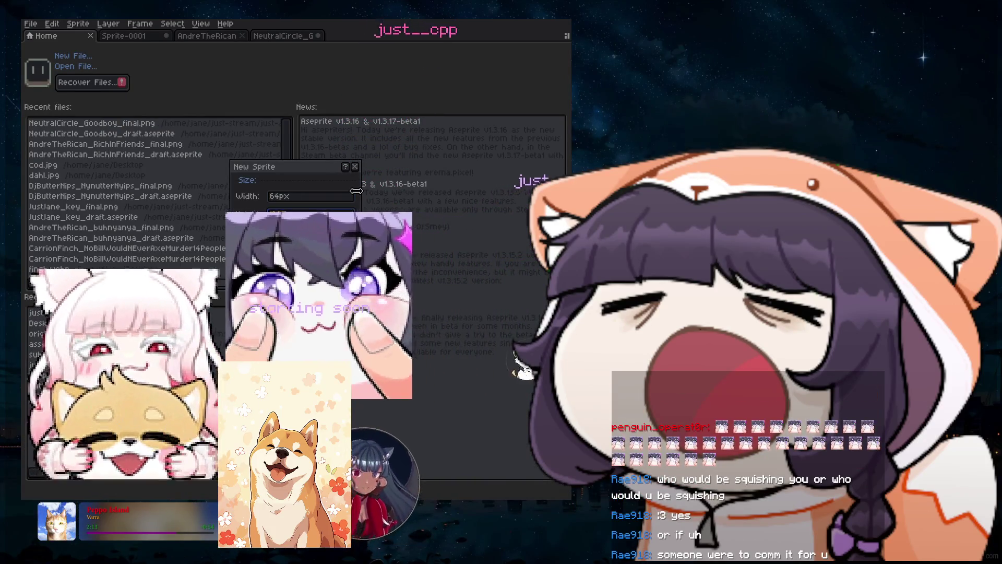
key(Return)
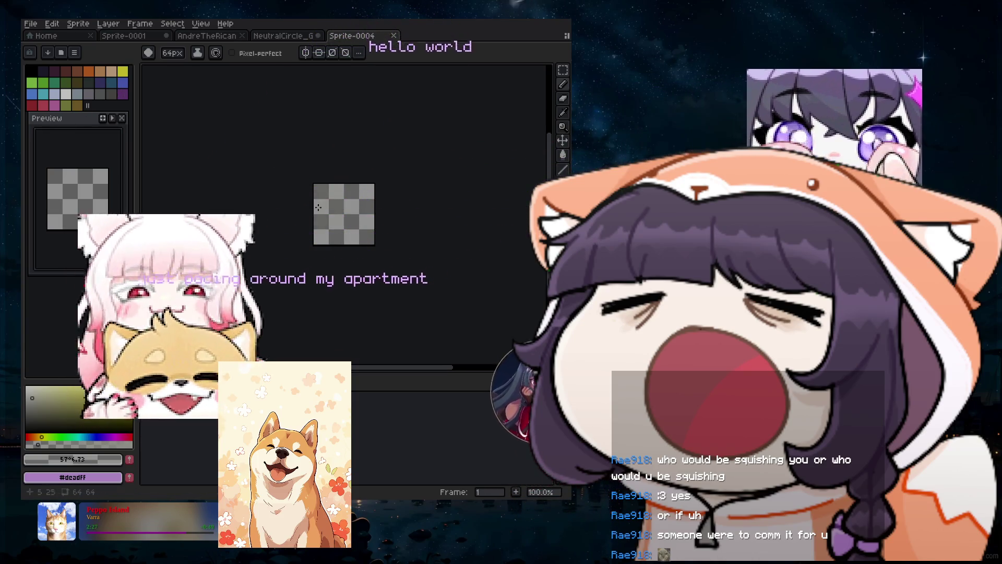
Open the New Sprite dialog from the File menu for another sprite.
scroll(318, 208, up, 4)
scroll(333, 237, down, 2)
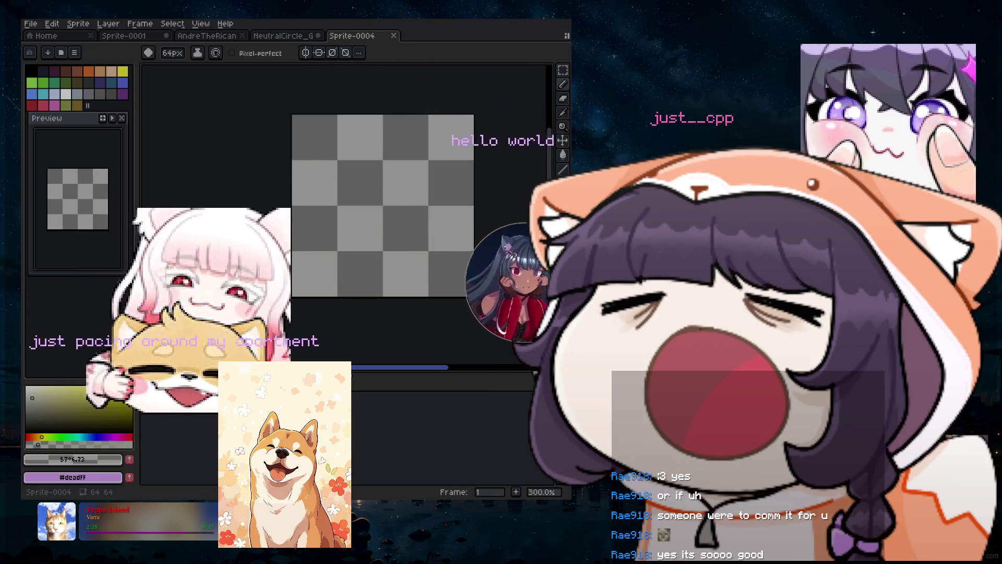
drag(346, 369, 374, 371)
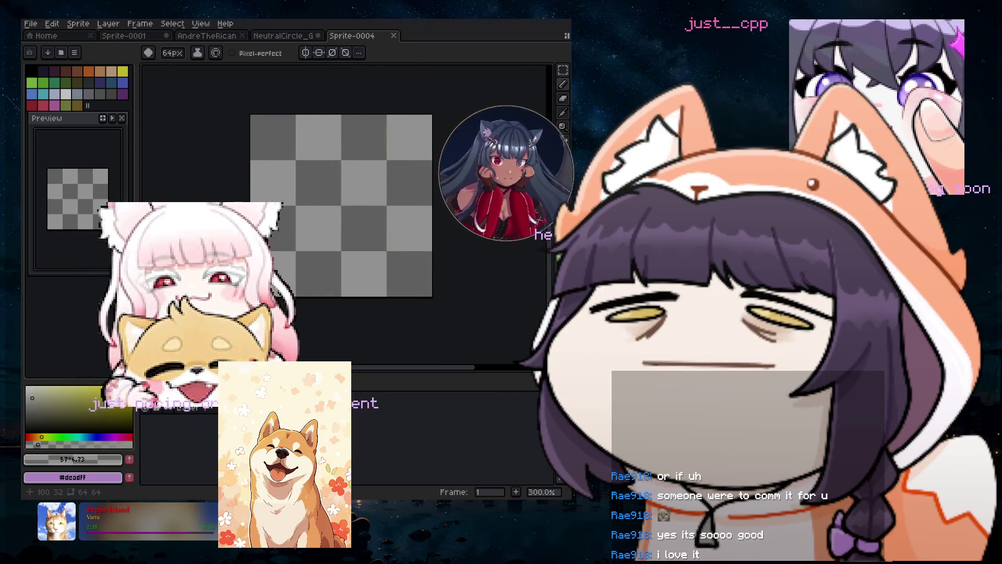
click(32, 24)
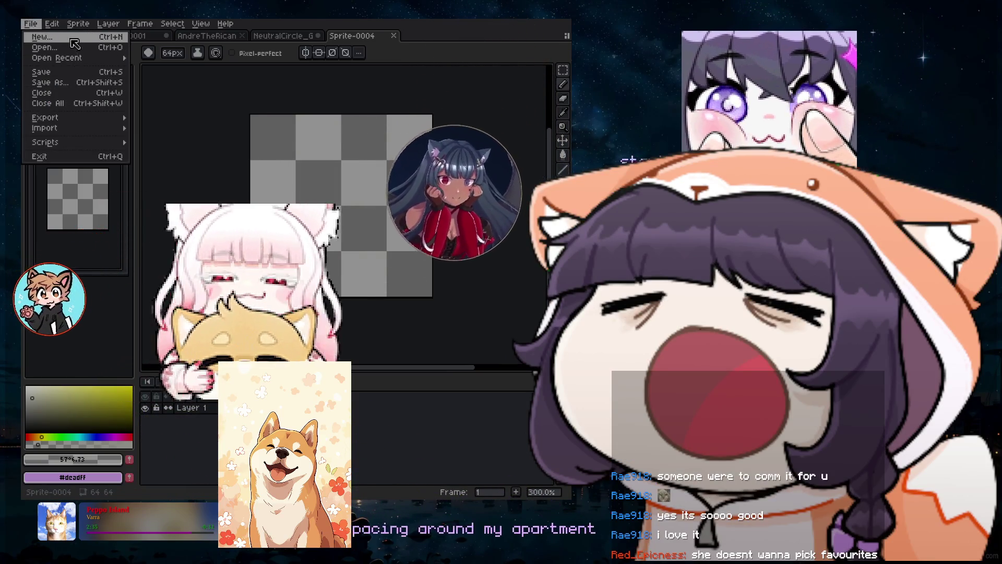
click(71, 39)
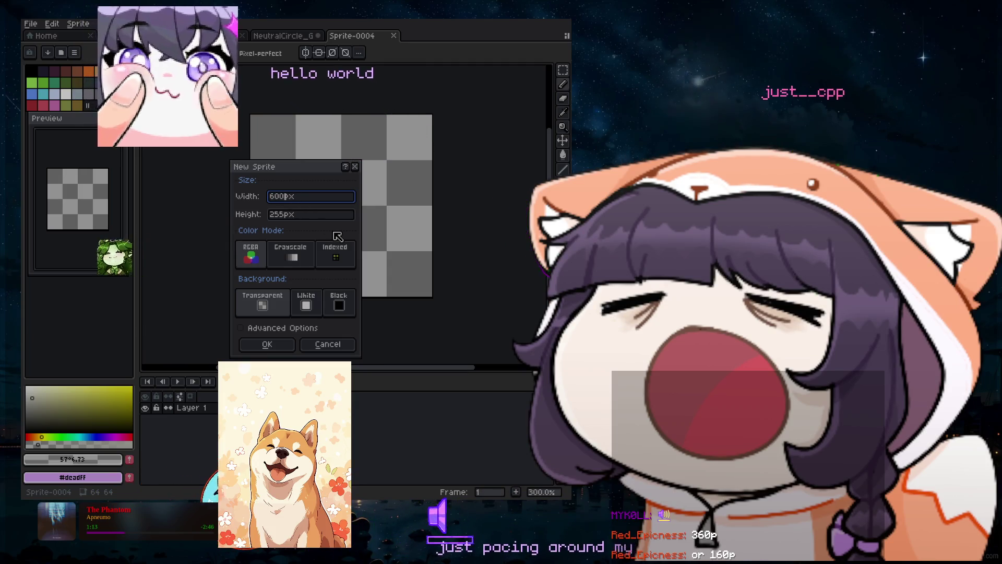
Create a 320×180 sprite, then close its tab as unwanted.
text(3210)
key(Tab)
text(180)
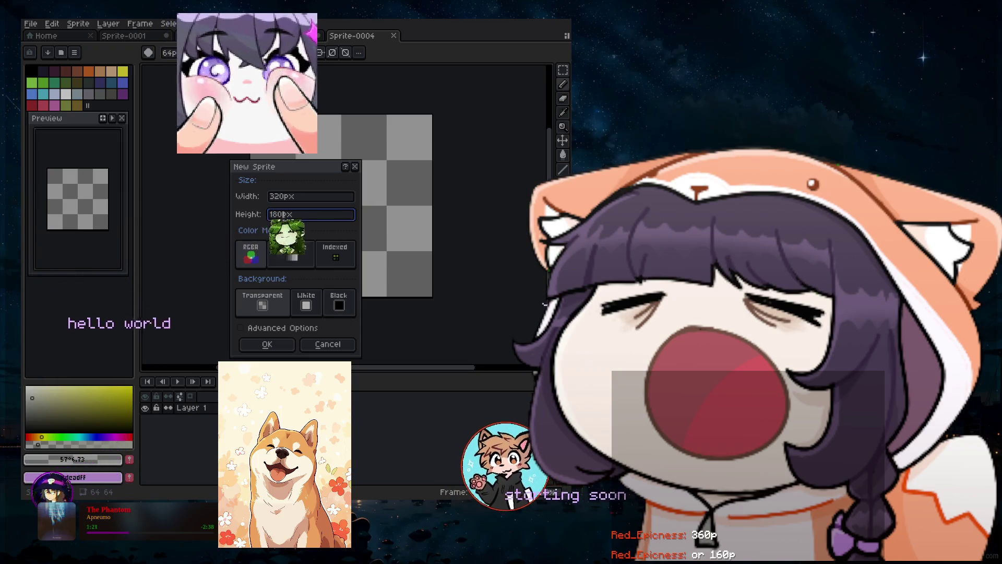
click(280, 346)
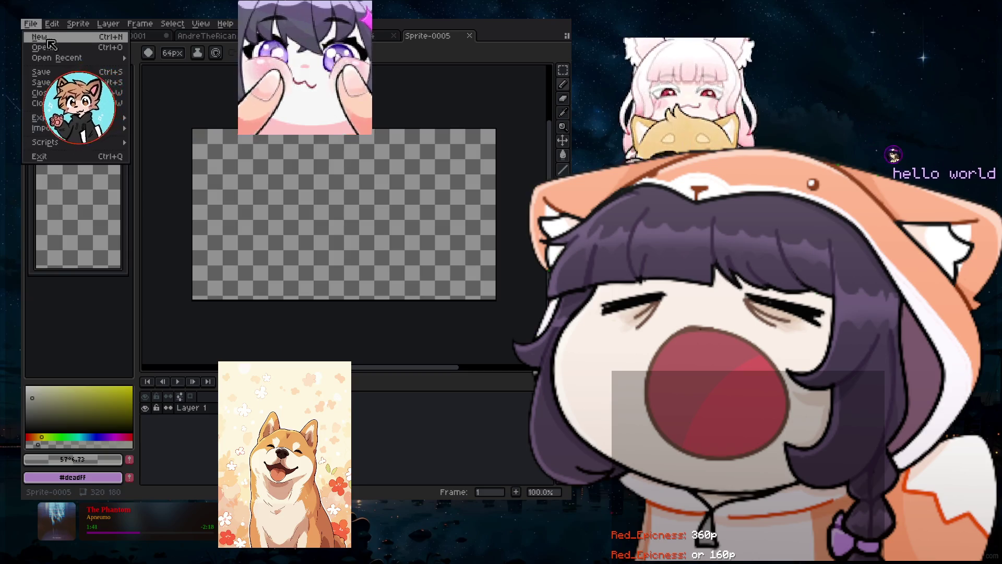
click(228, 58)
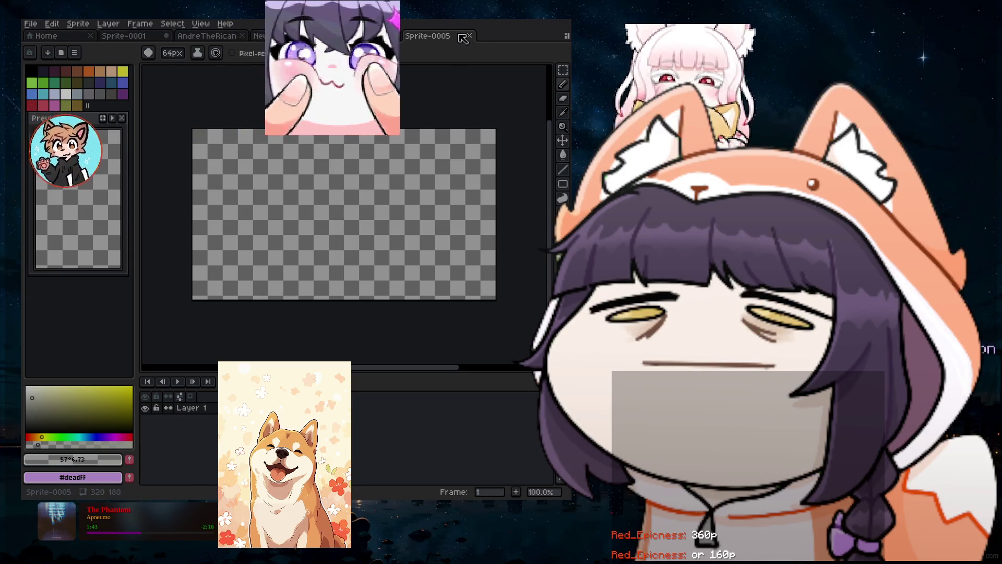
click(469, 35)
Create a new transparent 180×320 sprite, Sprite-0006.
click(35, 26)
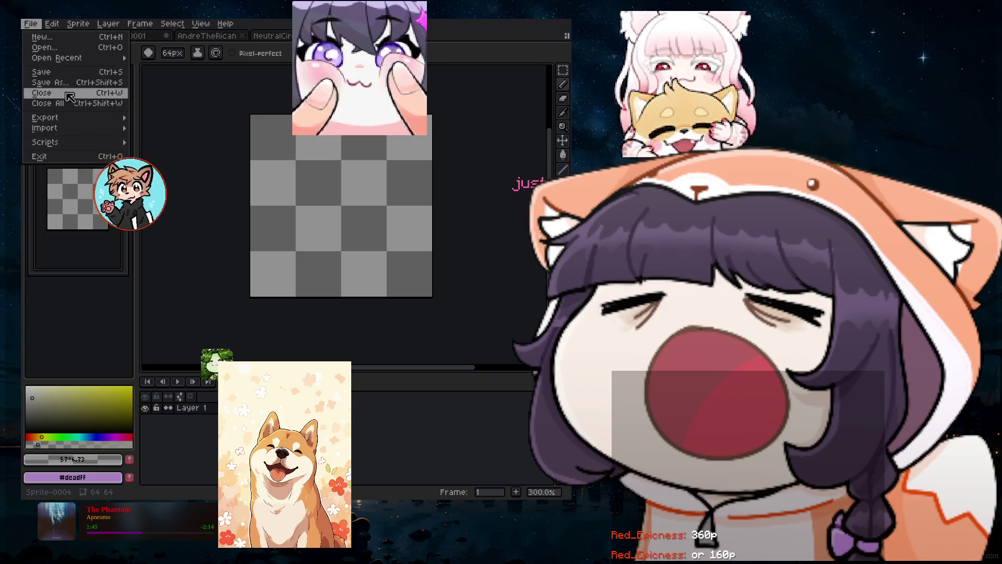
click(60, 42)
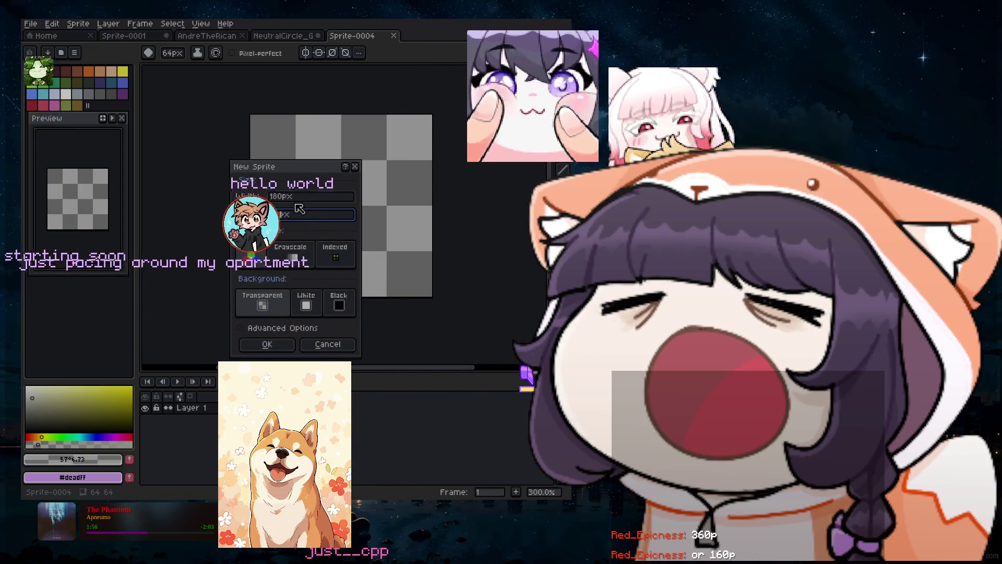
click(268, 345)
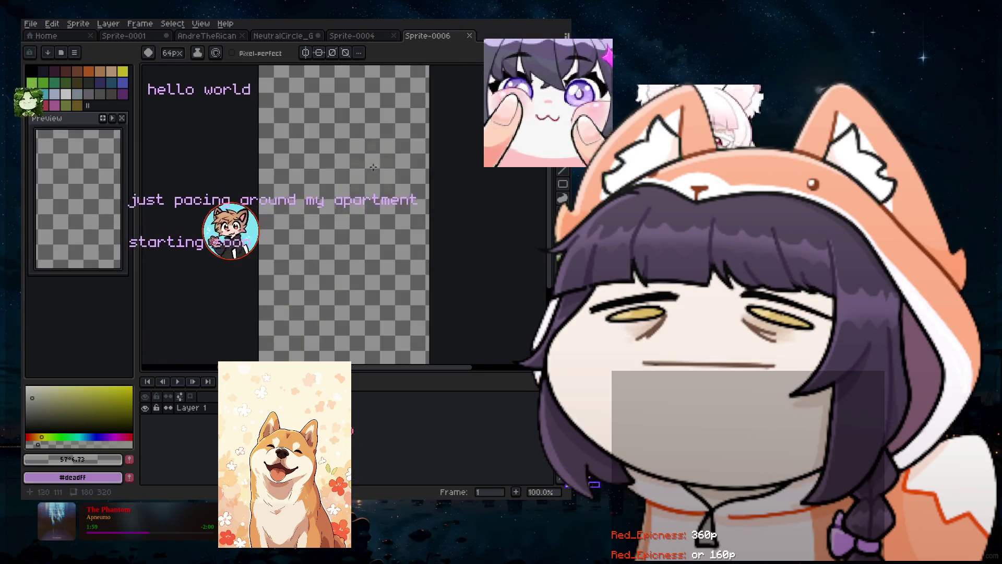
Pick a dark purple swatch from the palette as the drawing colour.
scroll(393, 197, down, 1)
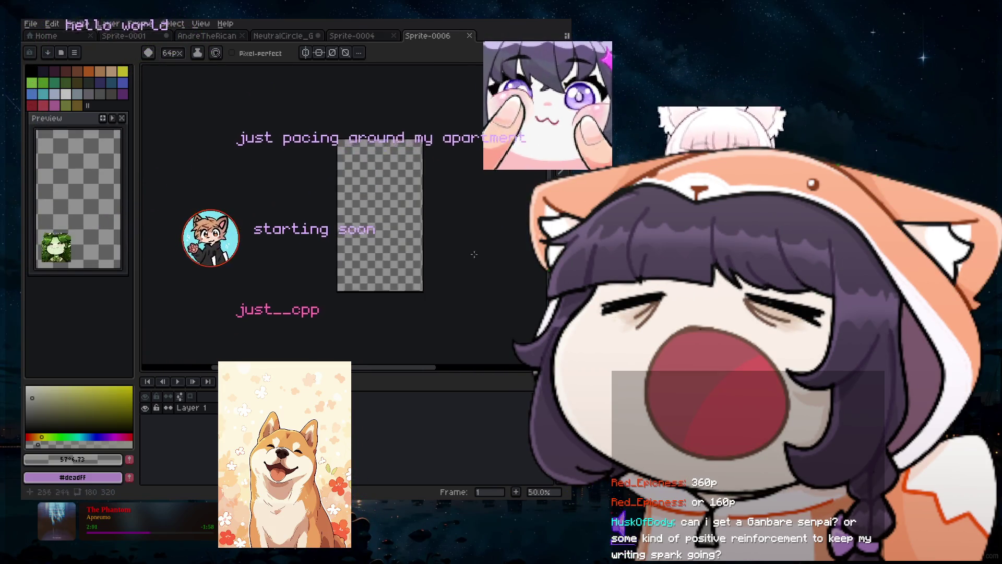
scroll(508, 284, up, 1)
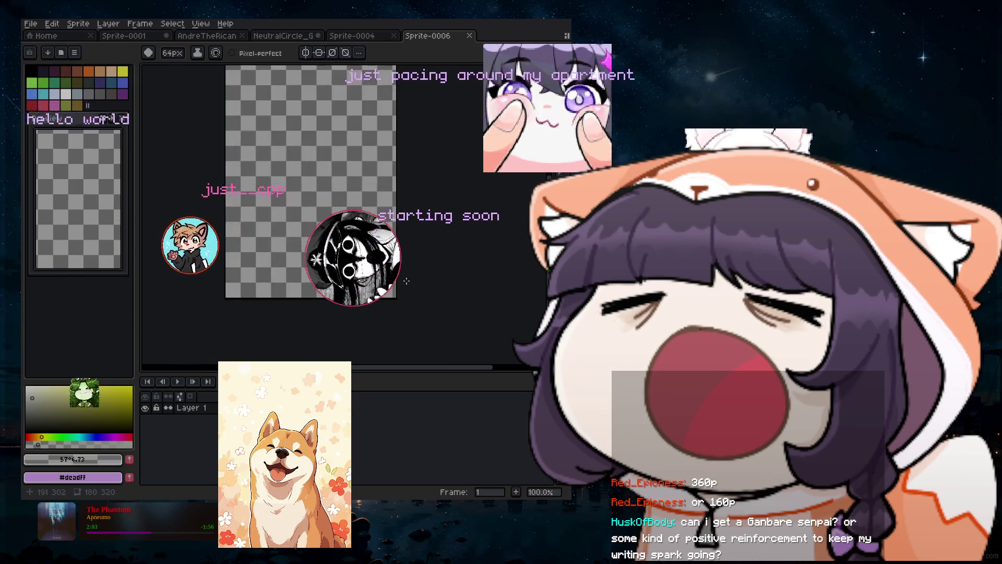
scroll(508, 283, up, 1)
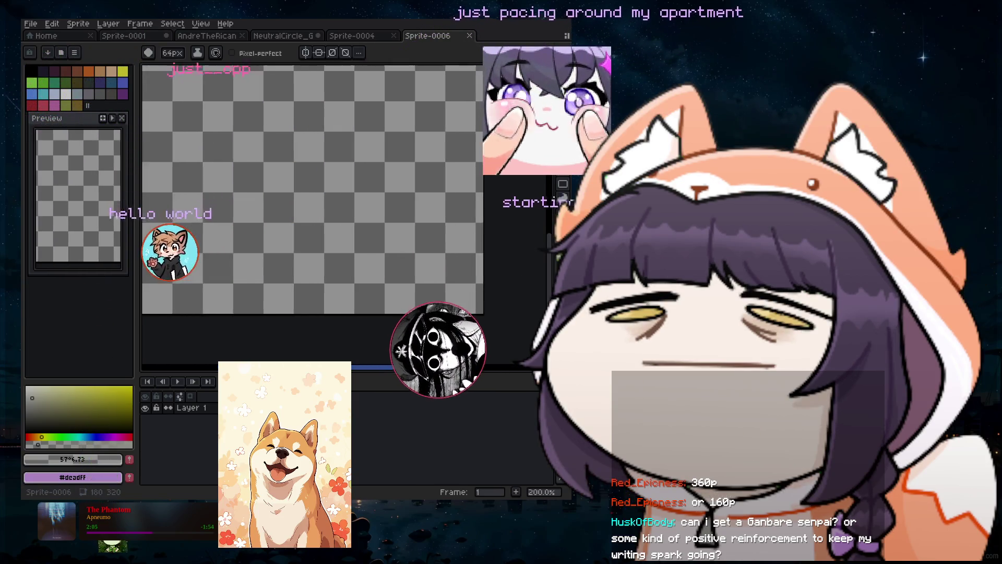
scroll(434, 359, left, 3)
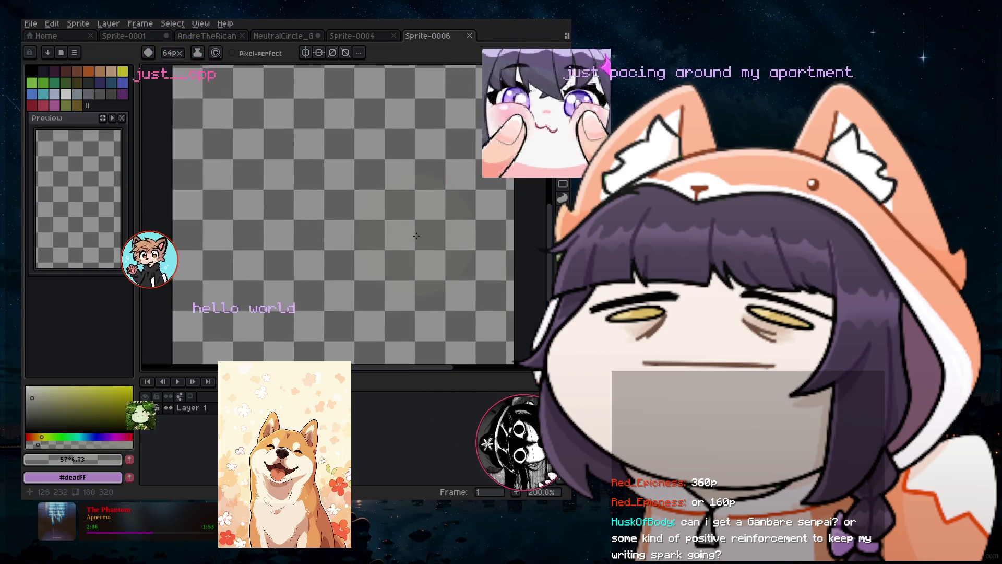
scroll(407, 217, down, 2)
scroll(406, 217, up, 1)
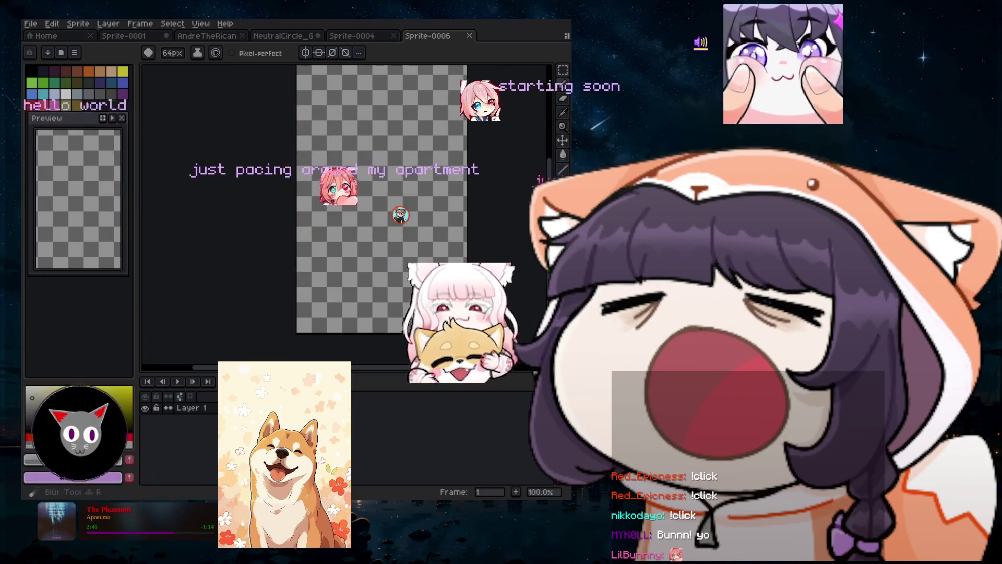
scroll(382, 209, up, 1)
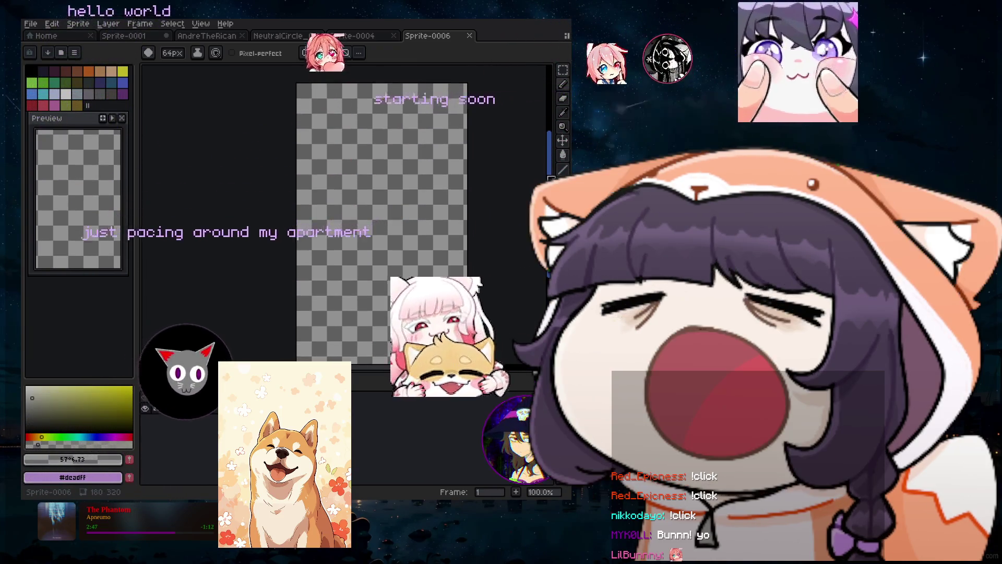
scroll(364, 119, down, 1)
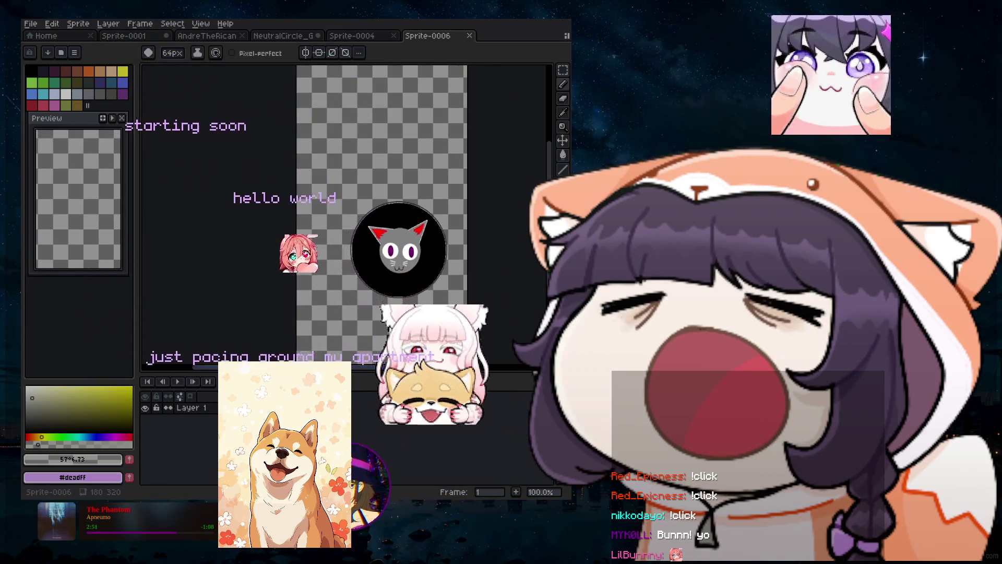
scroll(365, 209, right, 1)
scroll(390, 152, up, 2)
scroll(389, 152, down, 3)
scroll(446, 248, up, 1)
scroll(445, 248, up, 1)
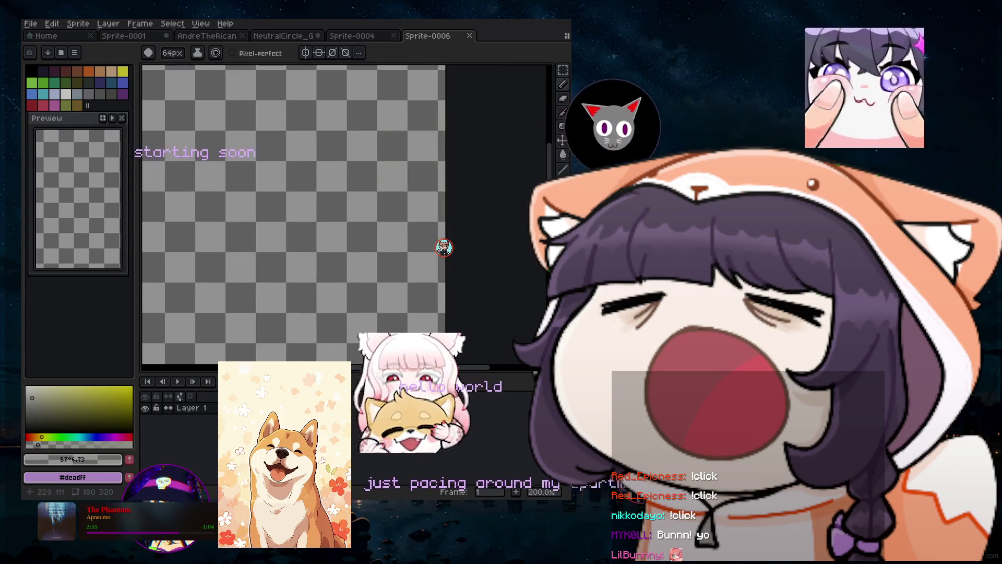
scroll(245, 251, left, 3)
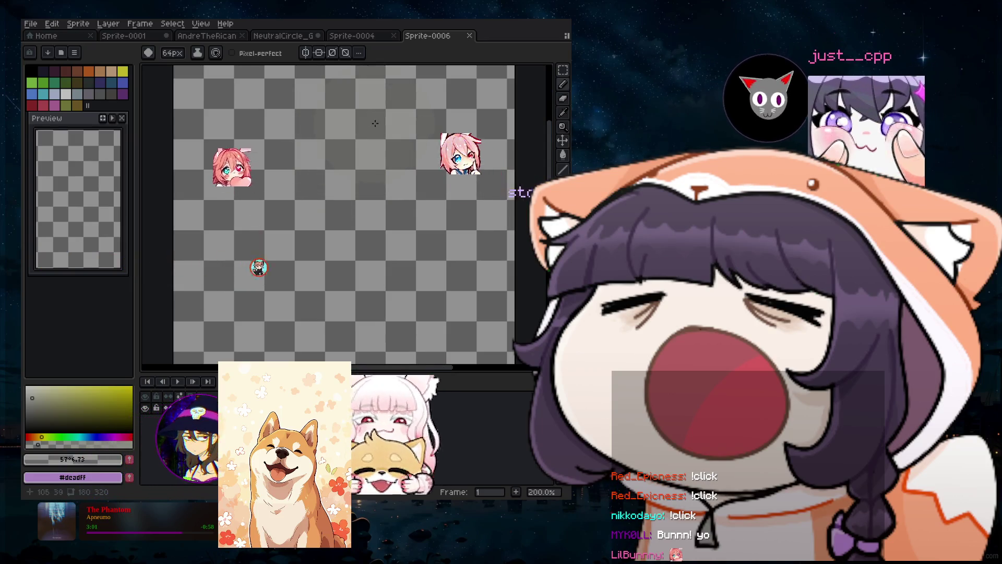
scroll(285, 178, up, 2)
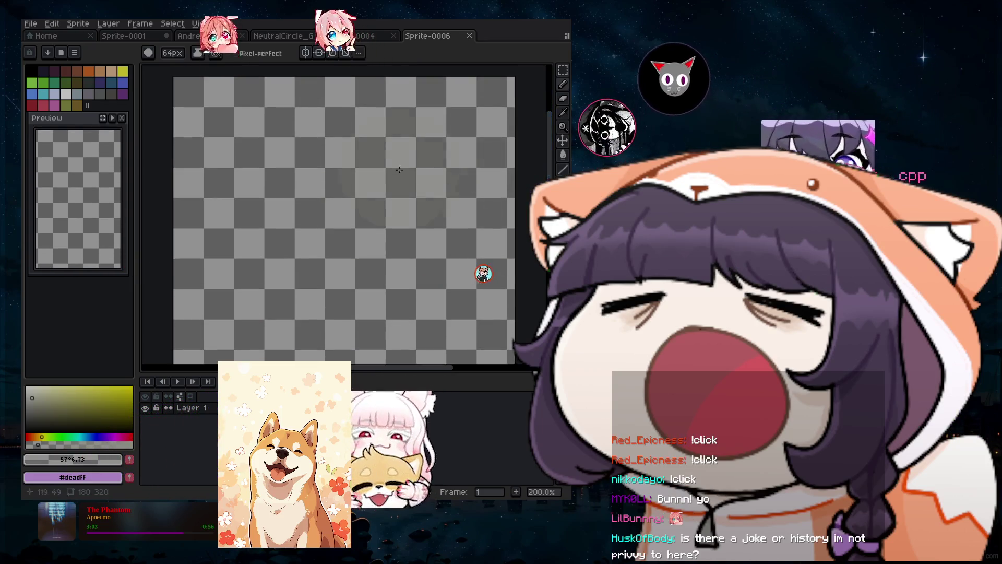
click(124, 95)
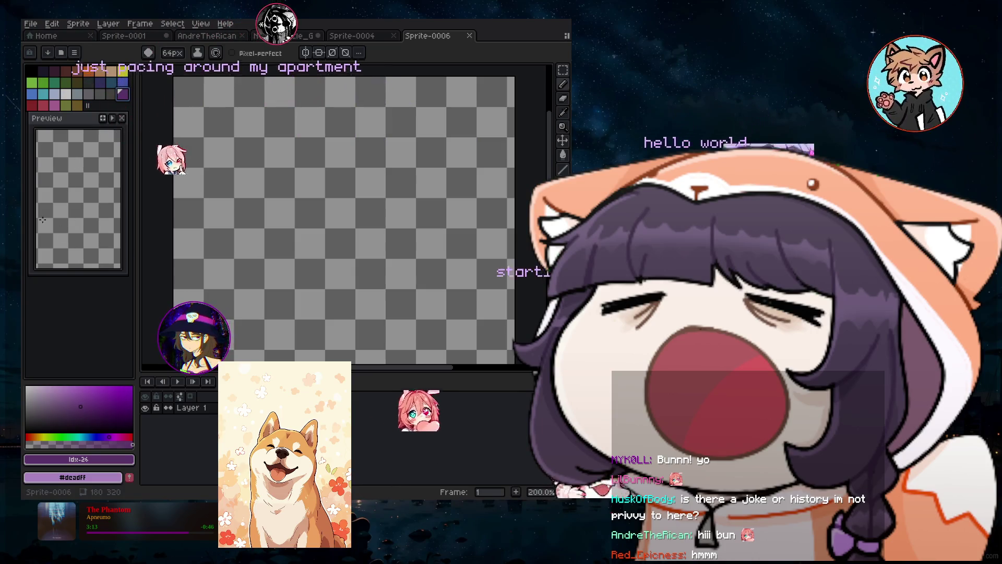
Set the drawing colour to lavender #deadff, testing it with a dab that is undone.
click(54, 105)
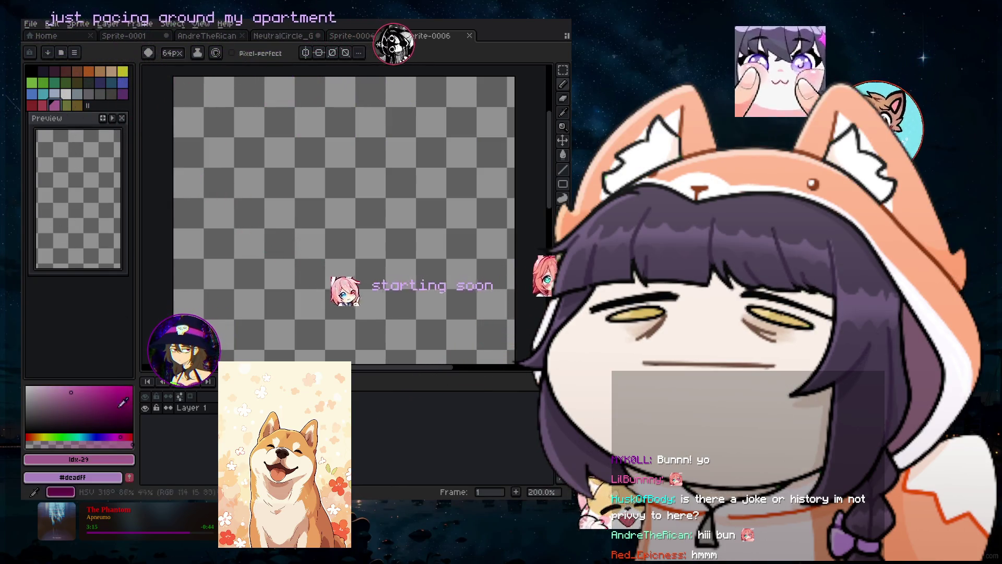
click(90, 460)
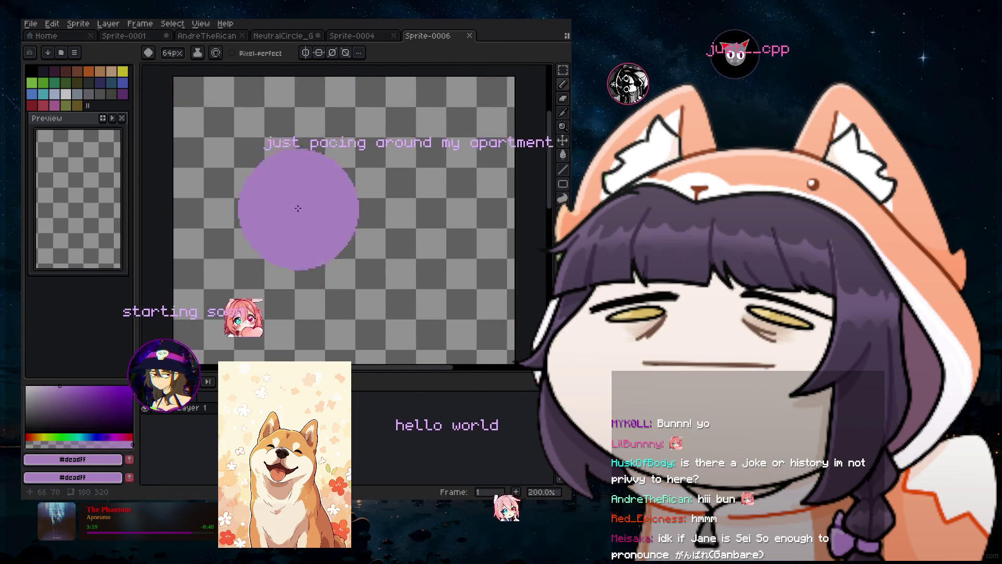
click(358, 123)
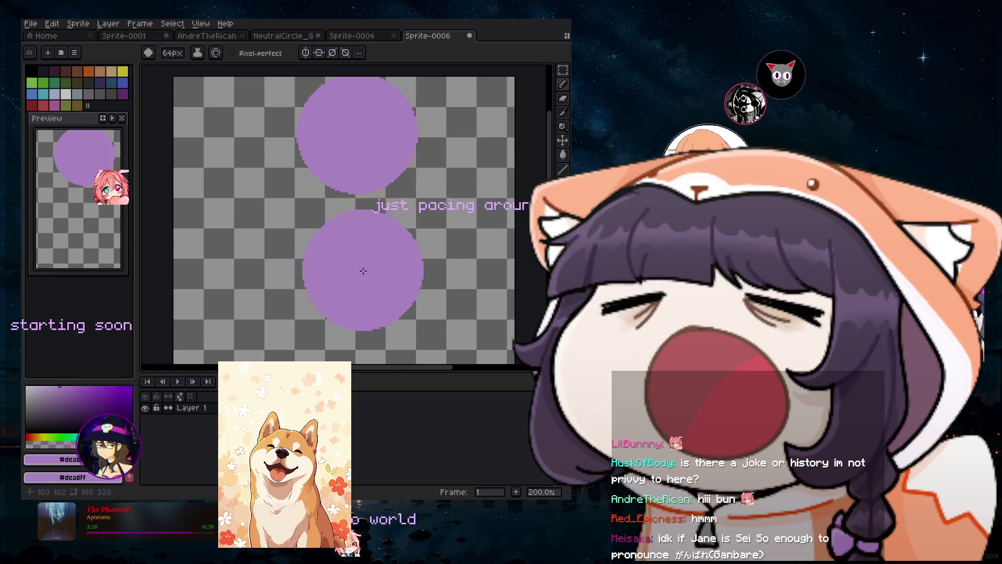
key(ctrl+z)
scroll(367, 248, down, 3)
scroll(380, 251, up, 2)
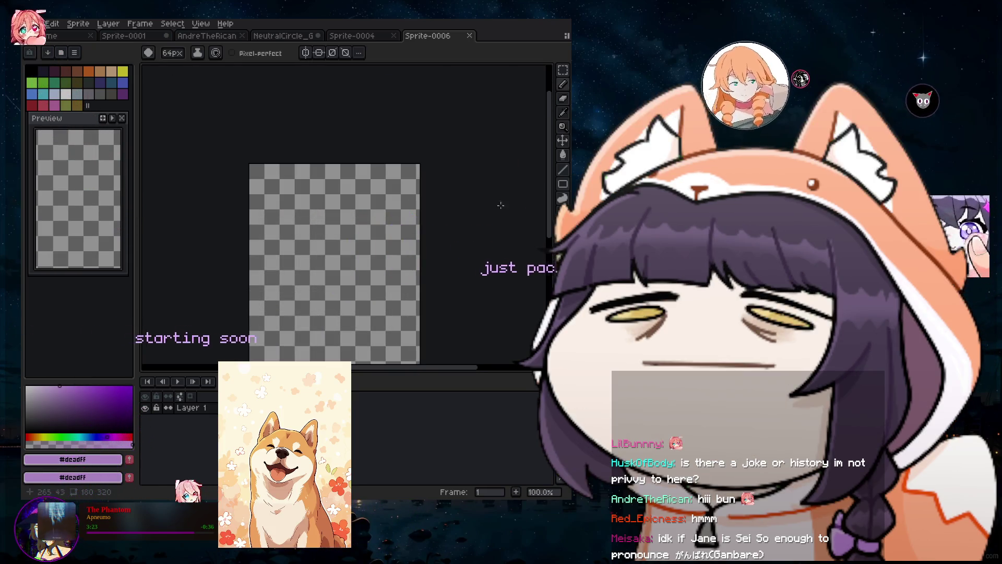
scroll(334, 139, down, 3)
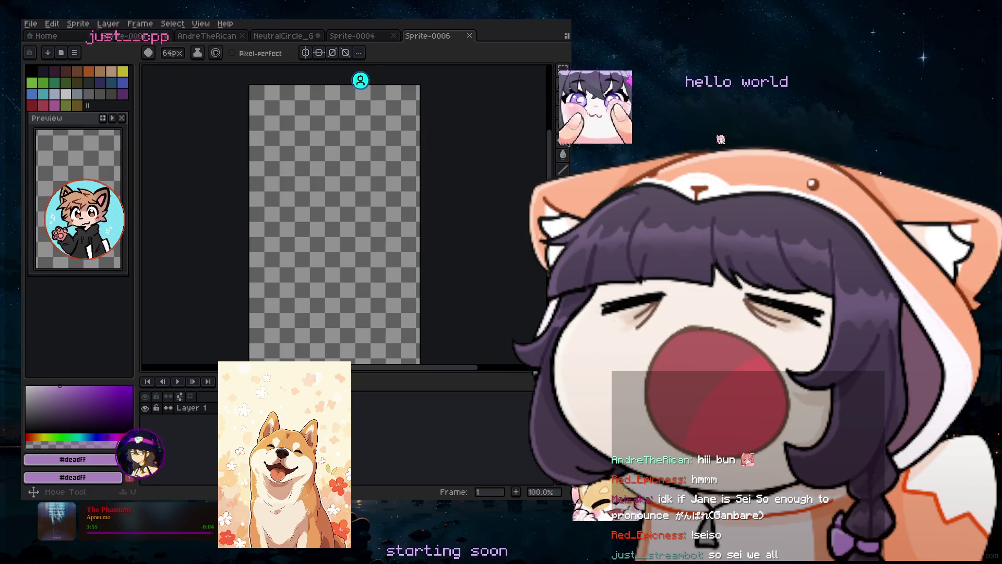
Try several elliptical marquee selections on the sprite, undoing each one.
click(562, 69)
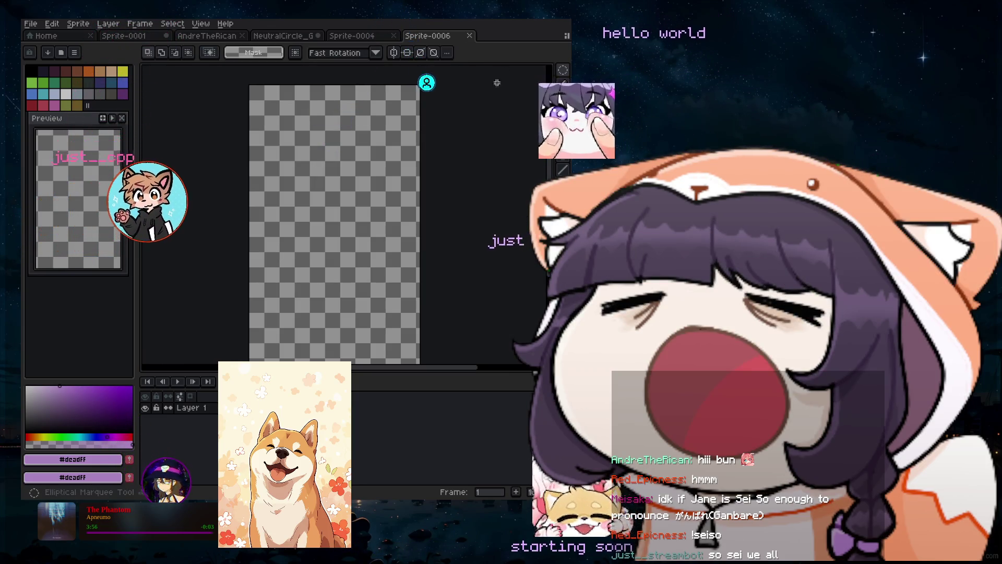
key(minus)
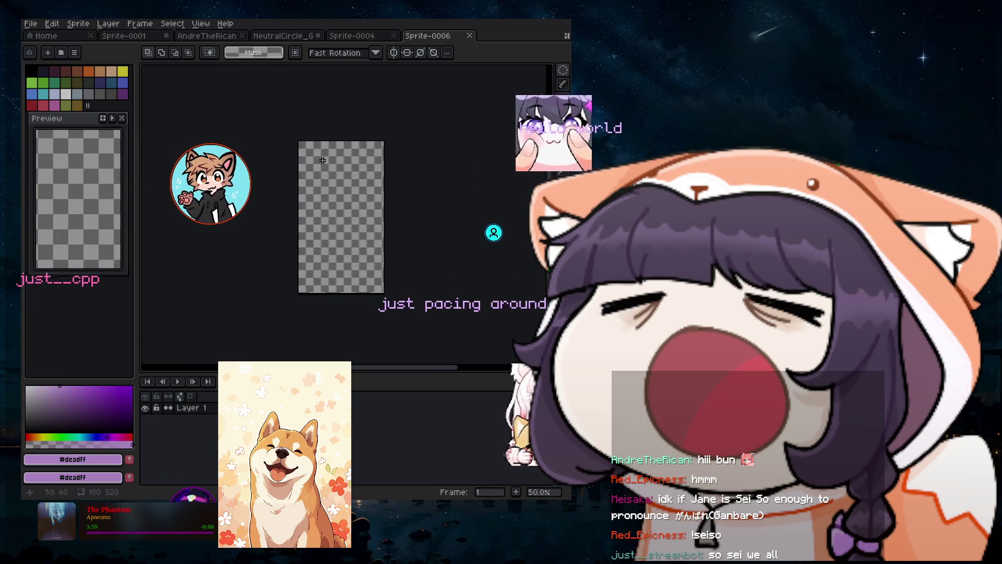
drag(304, 144, 384, 285)
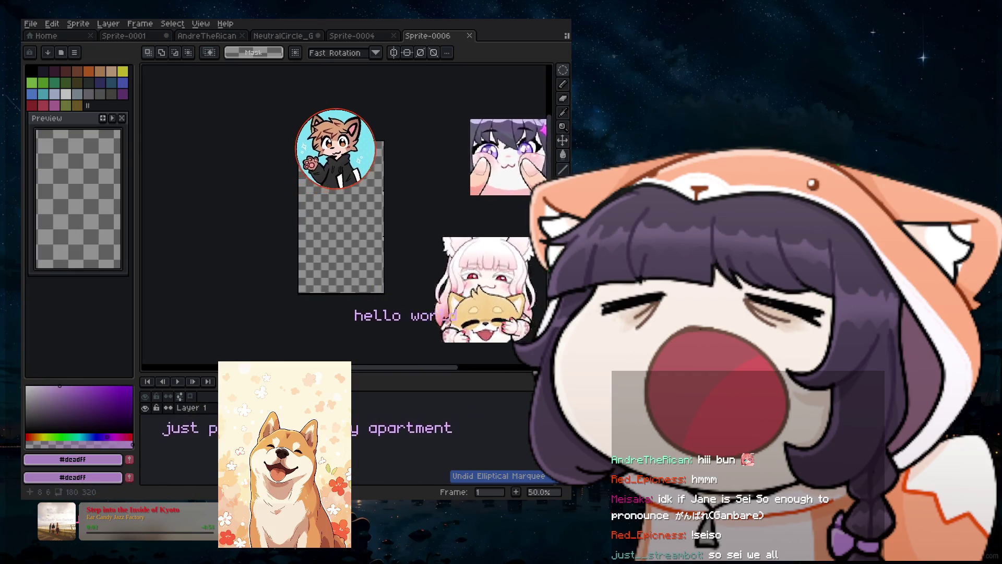
click(302, 146)
drag(303, 146, 340, 230)
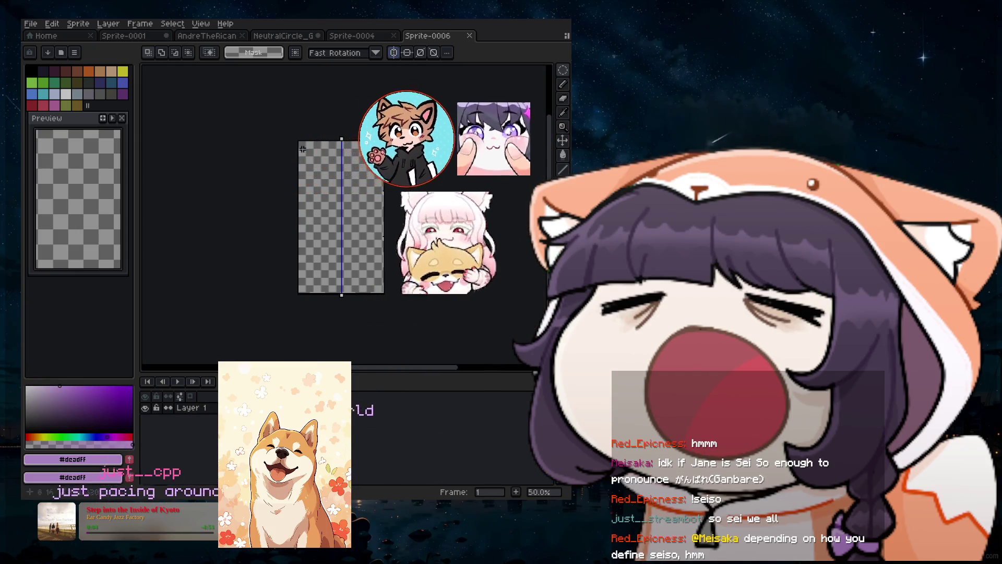
drag(339, 230, 379, 287)
key(ctrl+z)
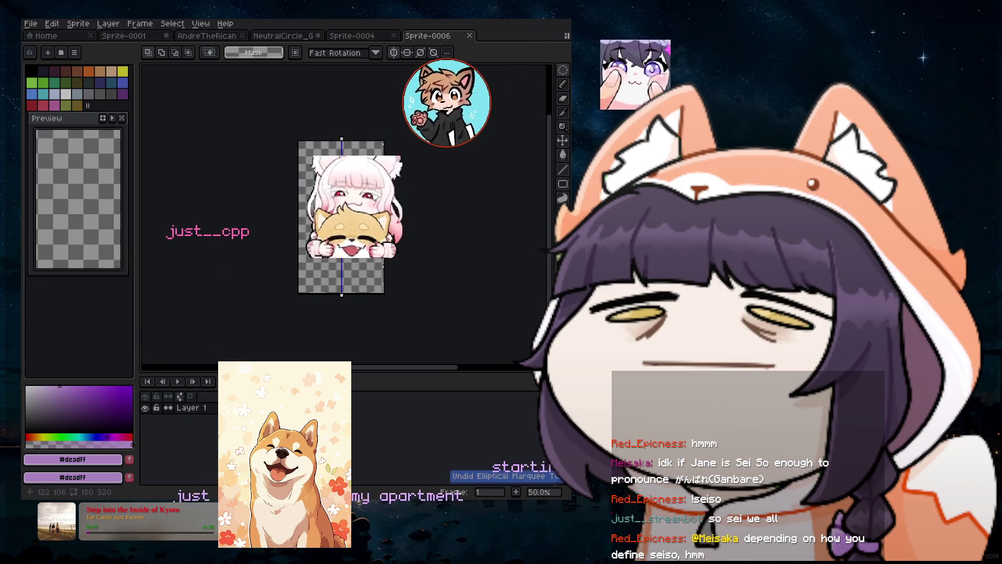
drag(307, 157, 388, 241)
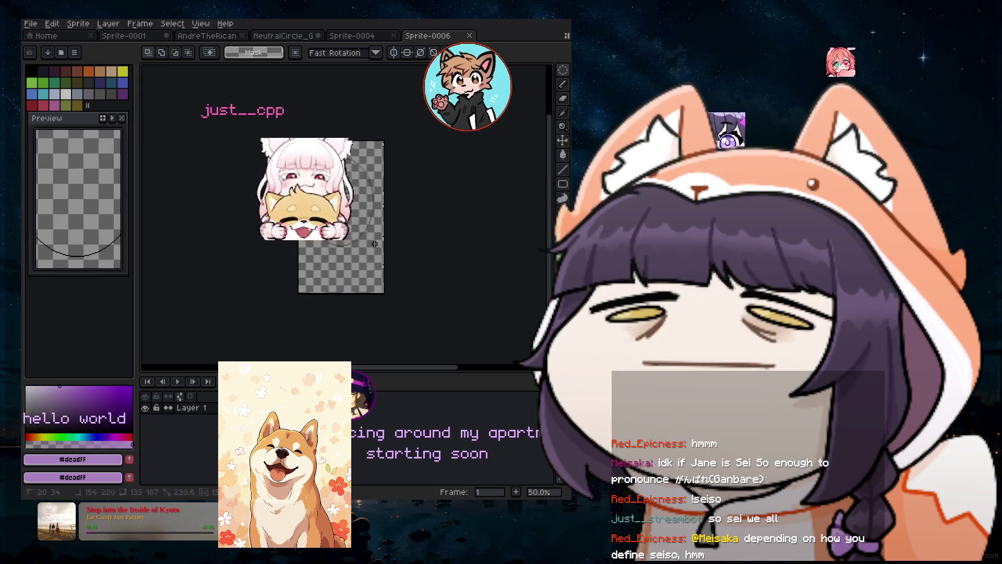
scroll(338, 221, up, 2)
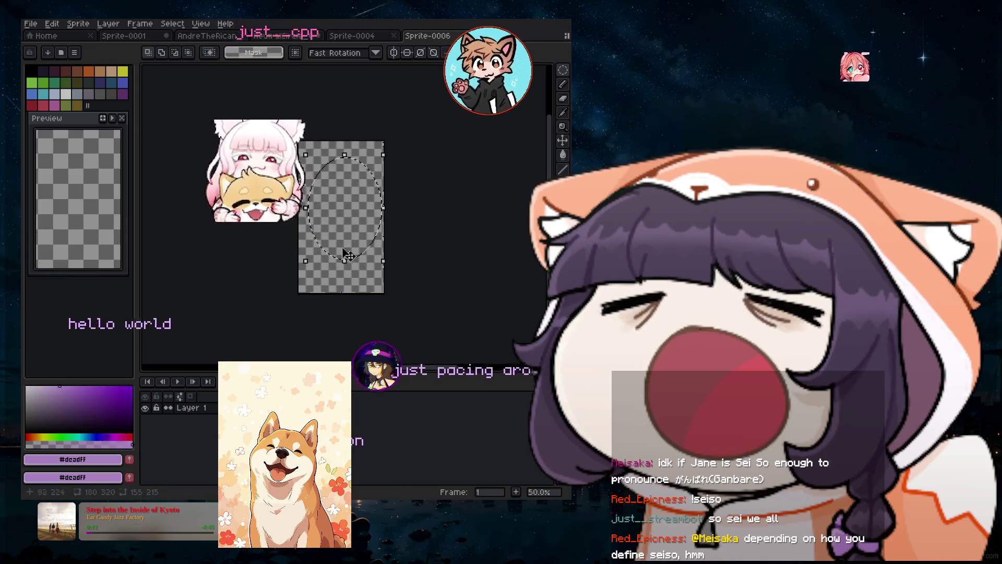
scroll(338, 221, down, 1)
key(ctrl+z)
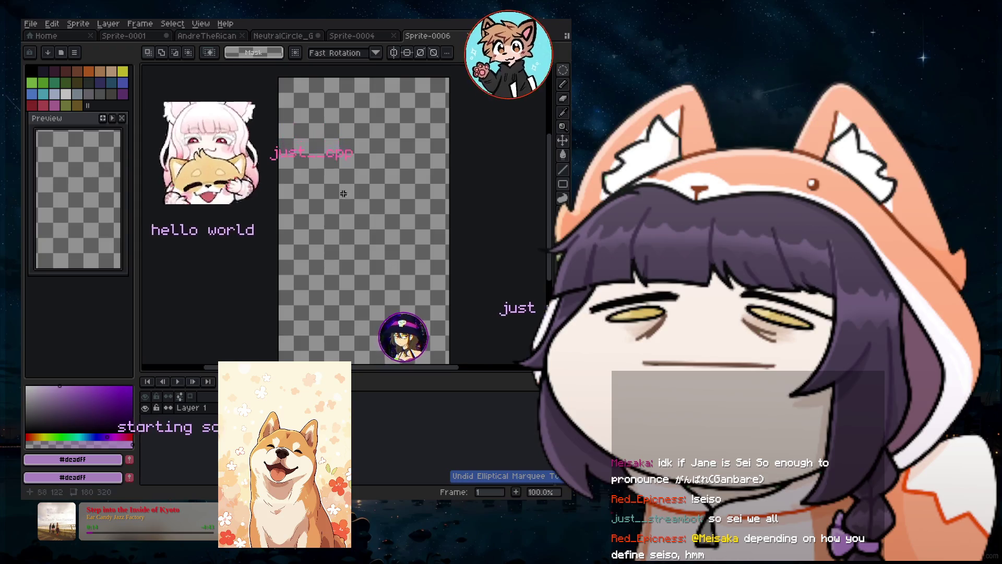
scroll(324, 124, down, 1)
drag(313, 122, 384, 244)
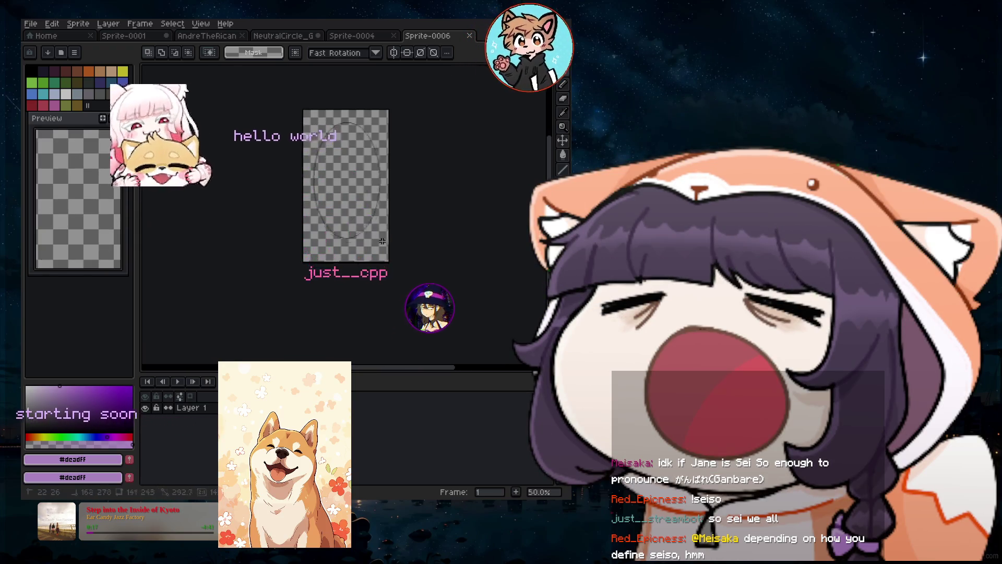
key(ctrl+z)
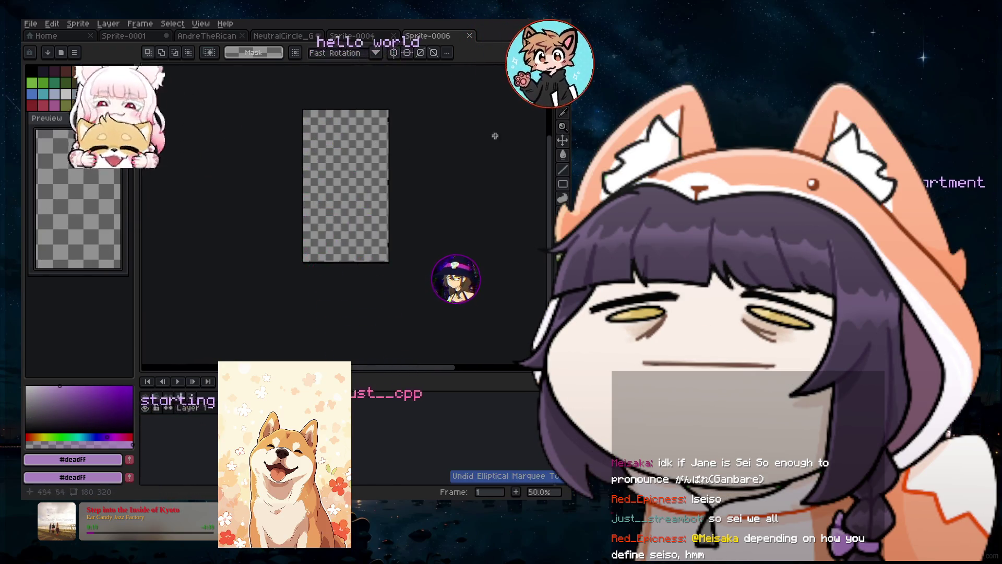
Paint a lavender blob near the sprite's top with a 64px pencil brush.
click(562, 112)
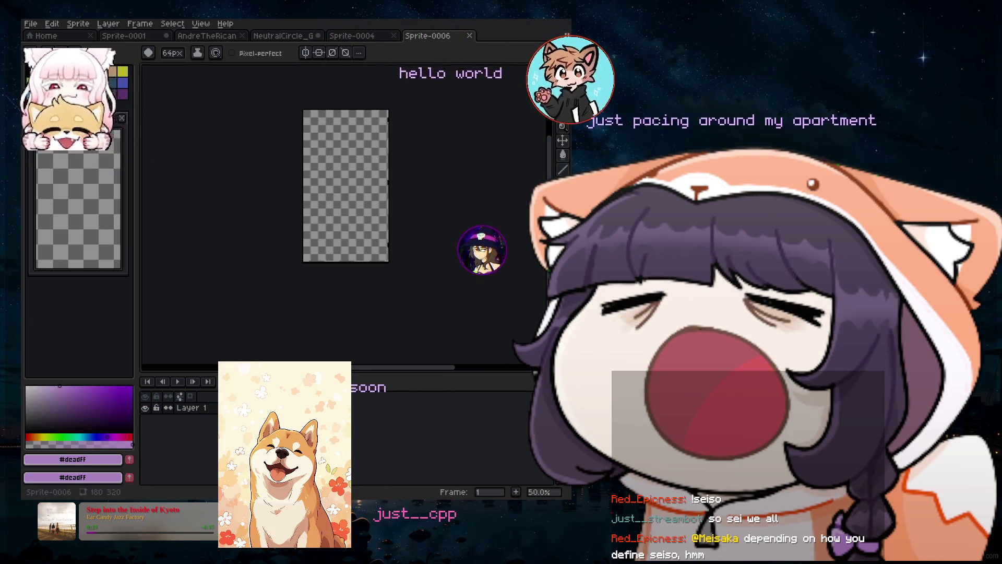
drag(329, 173, 338, 159)
scroll(343, 161, up, 4)
scroll(345, 163, down, 4)
scroll(347, 166, up, 2)
scroll(348, 168, down, 1)
scroll(351, 172, up, 1)
scroll(351, 172, down, 2)
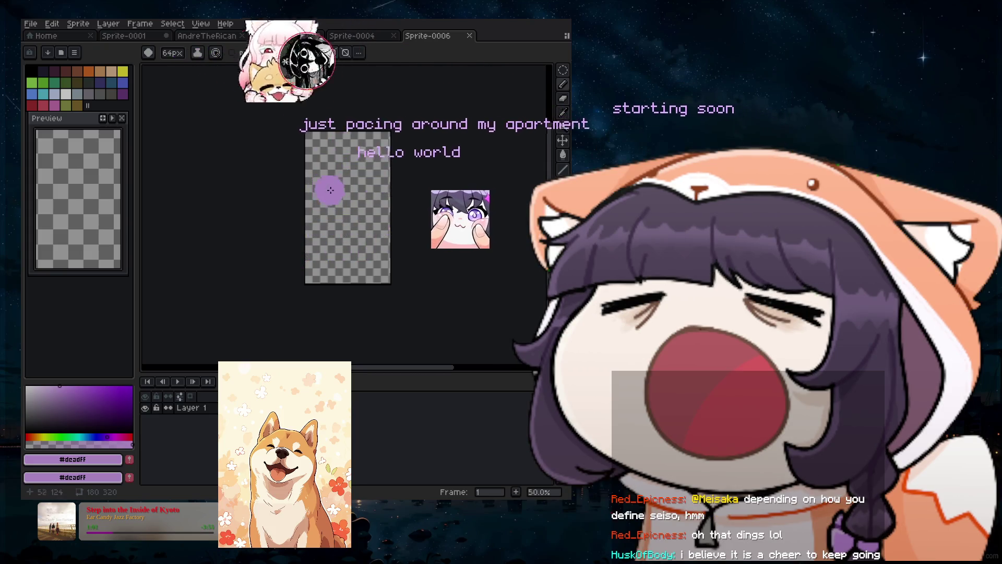
Leave the canvas empty and switch to the Marquee selection tool.
scroll(328, 178, up, 1)
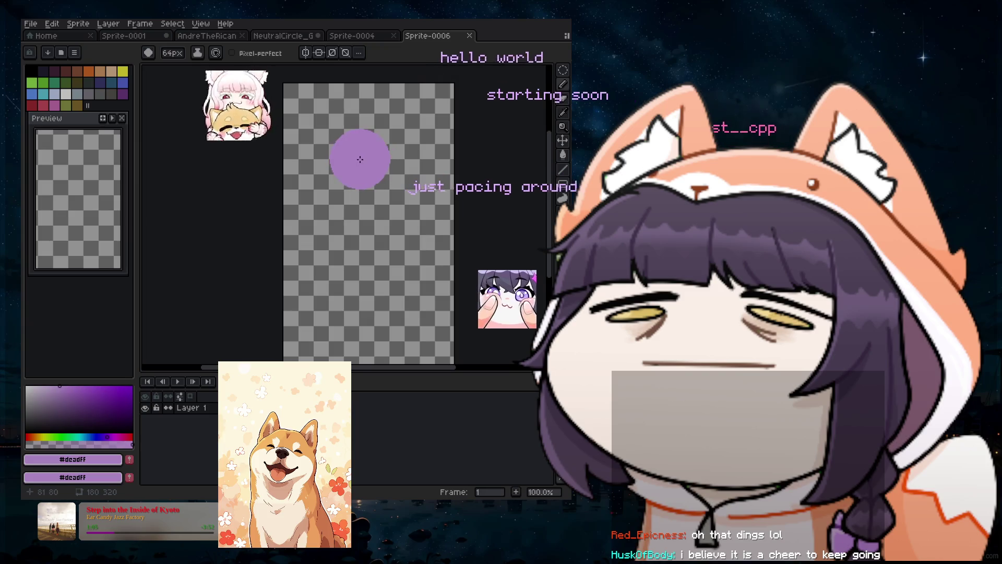
scroll(359, 158, down, 1)
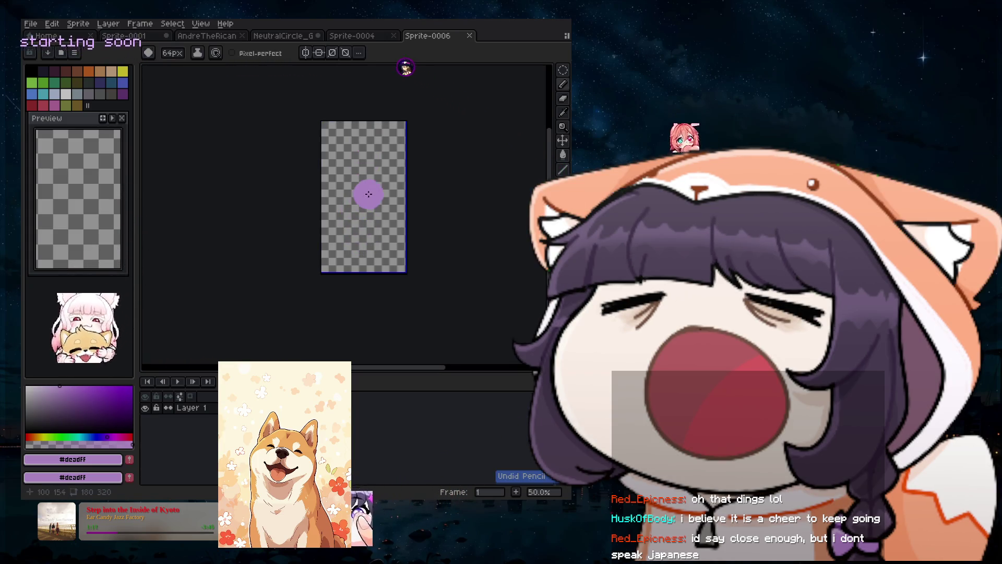
click(563, 73)
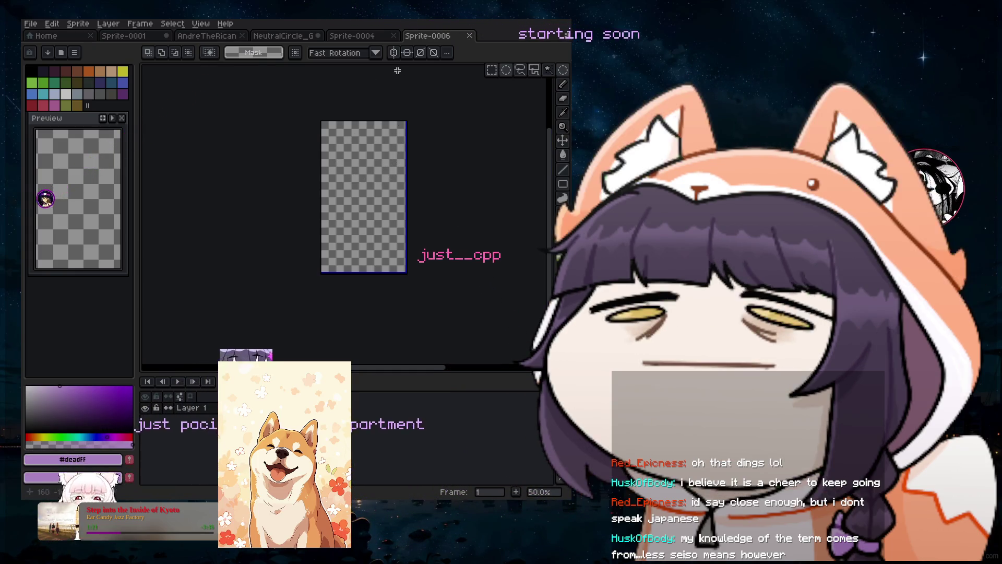
Turn on mirrored symmetry and pick the rectangular selection shape.
click(394, 52)
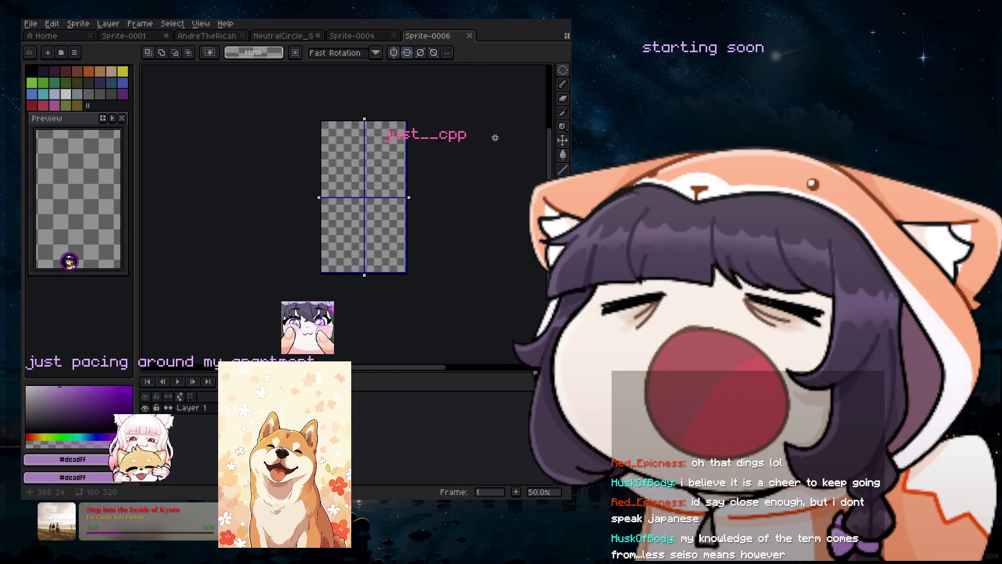
click(564, 70)
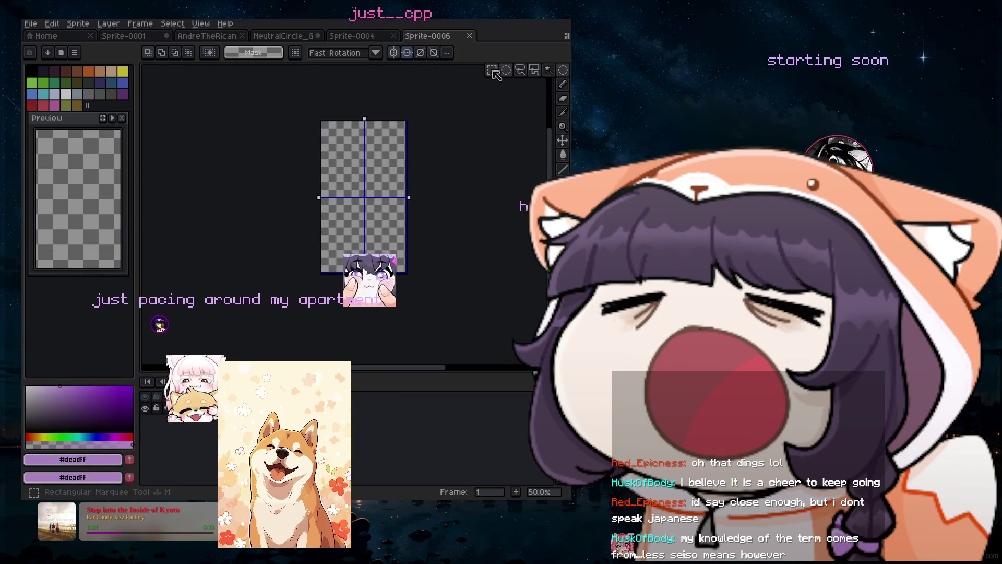
scroll(353, 179, up, 1)
scroll(353, 179, down, 1)
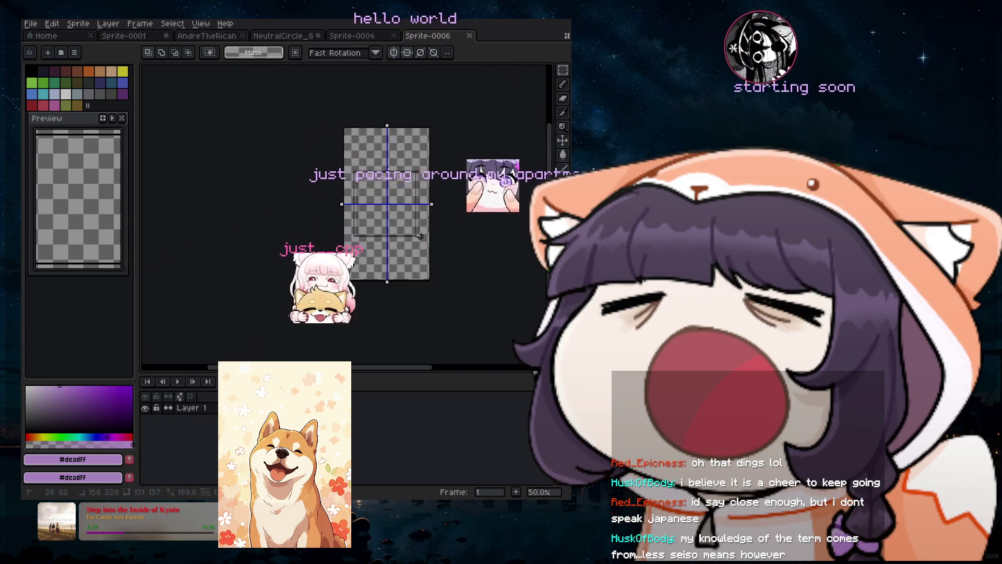
Drag a rectangle selection out from the sprite centre and pull its top-left corner outward.
key(ctrl+z)
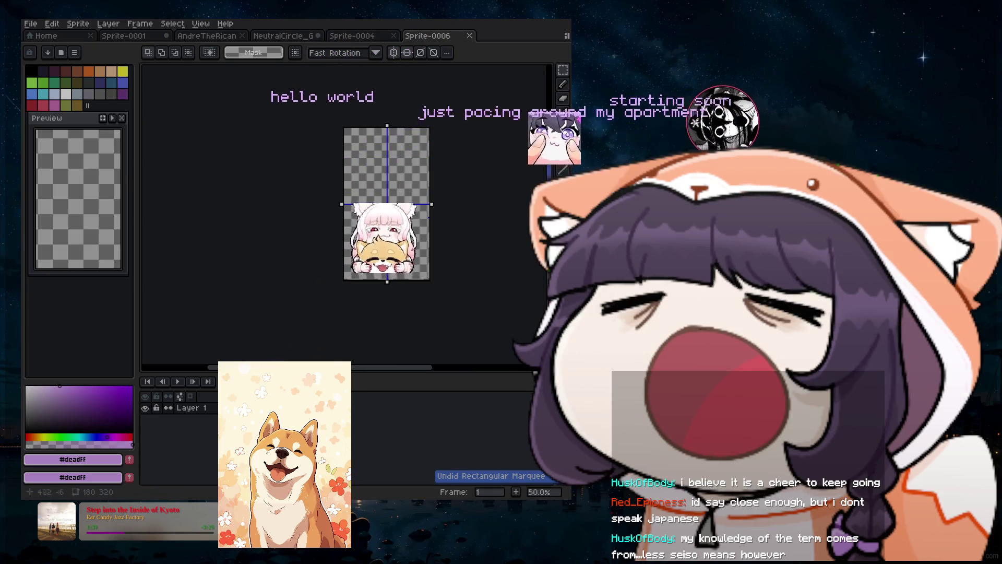
scroll(377, 171, up, 1)
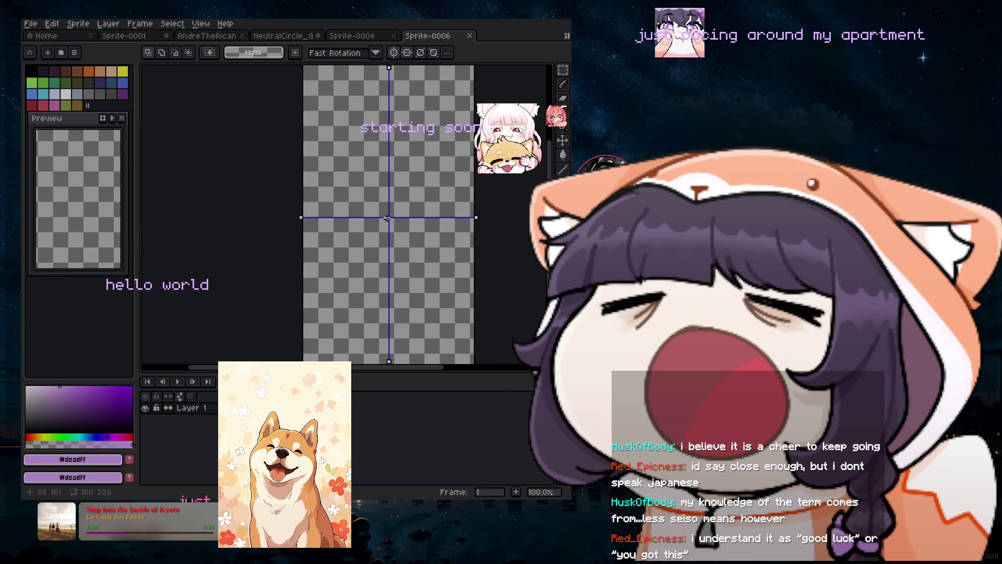
drag(386, 218, 322, 140)
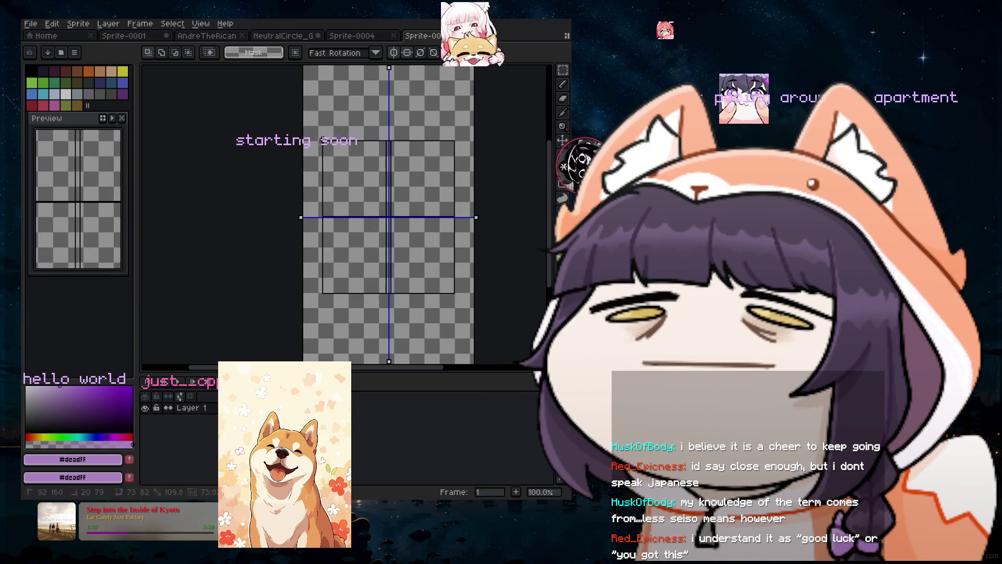
click(390, 217)
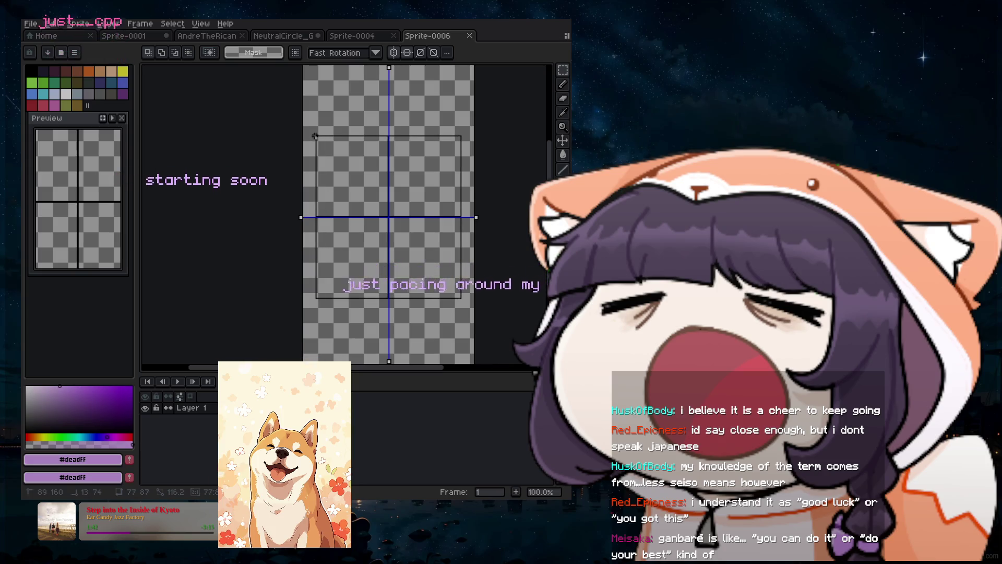
drag(314, 136, 320, 137)
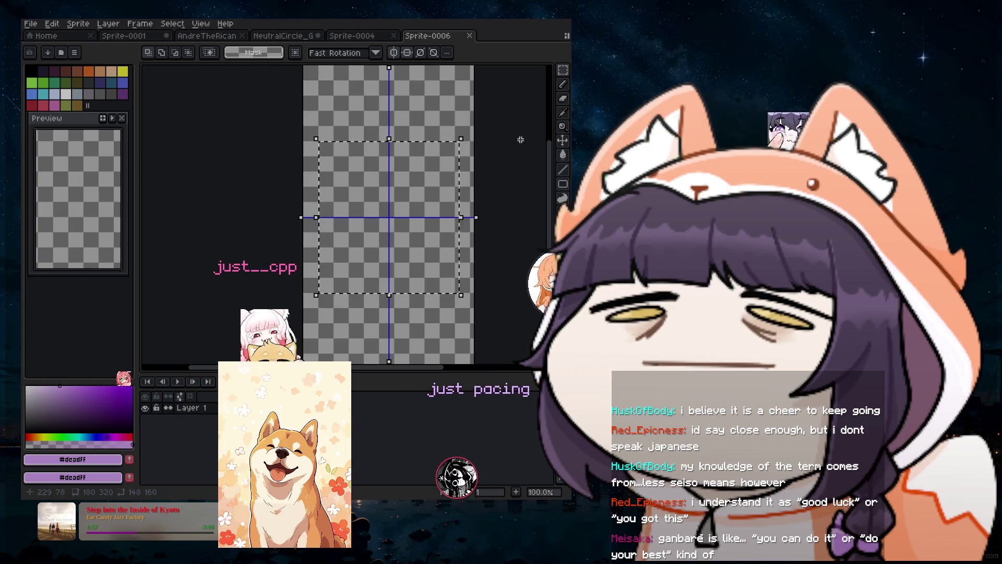
click(521, 140)
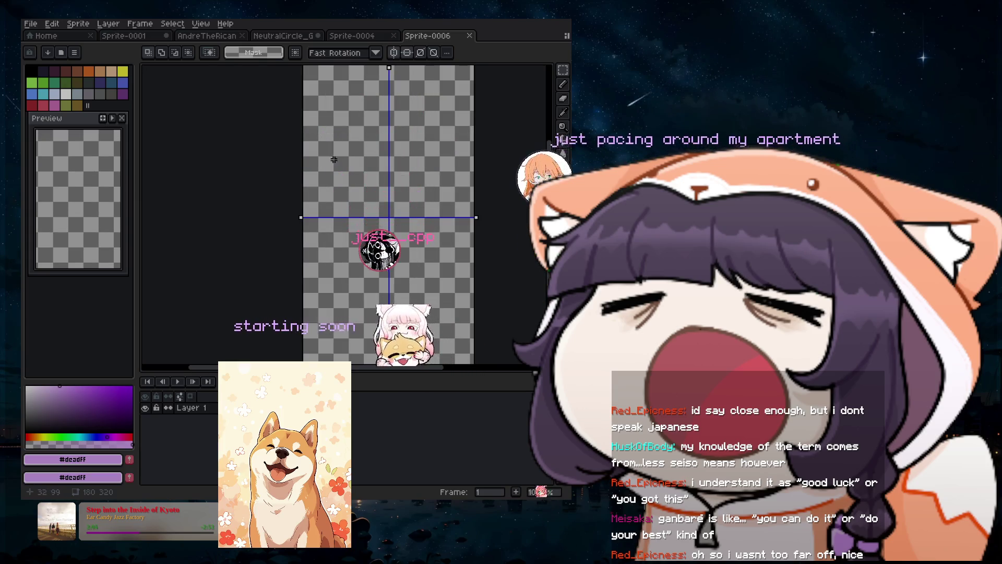
Drag mirrored rectangles, then turn symmetry off and deselect everything.
drag(323, 133, 456, 311)
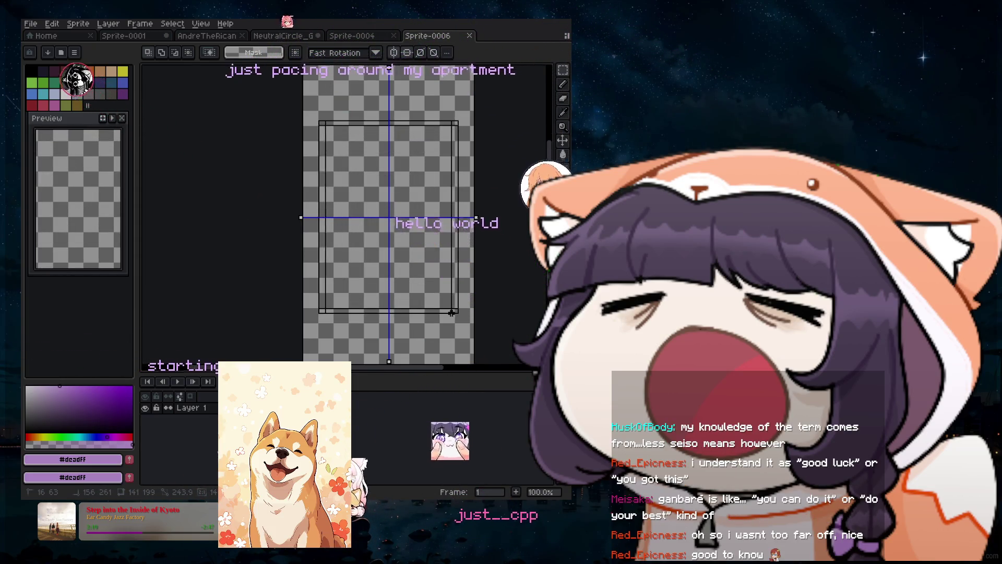
click(407, 53)
click(394, 52)
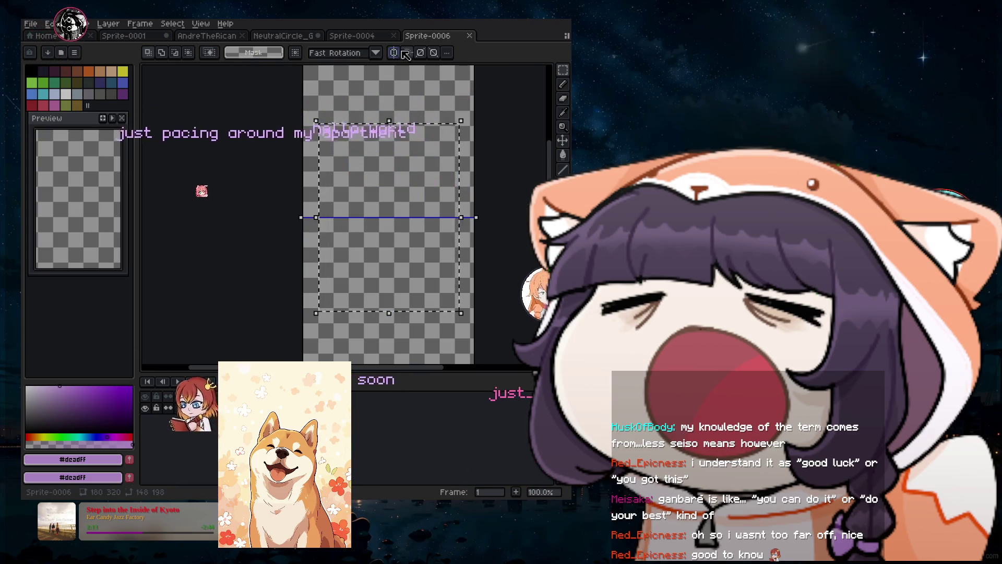
key(ctrl+d)
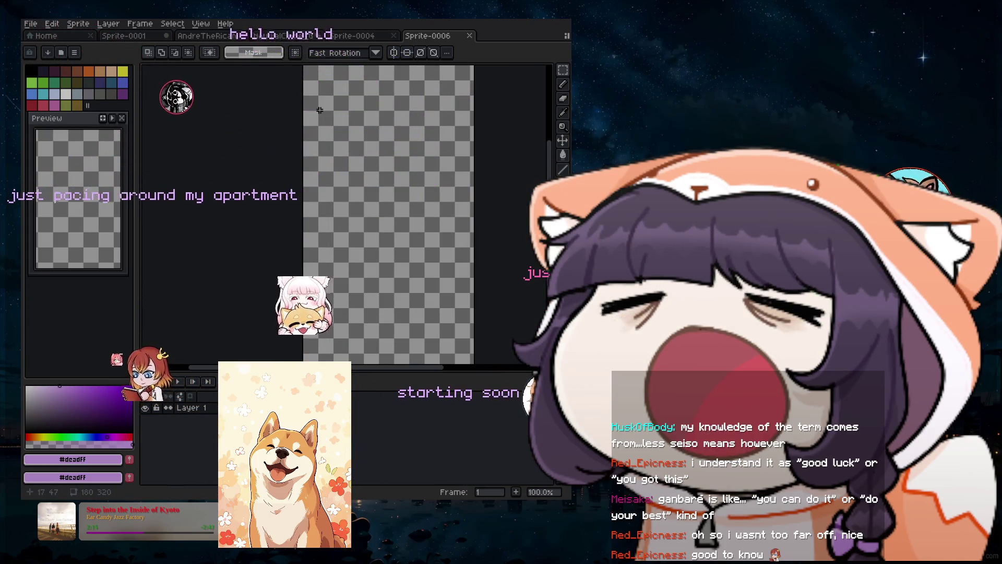
Select and adjust a 160×170 rectangle in the sprite's upper middle, then pick Paint Bucket.
mouse_move(318, 112)
mouse_down()
mouse_move(420, 215)
mouse_move(457, 279)
mouse_up()
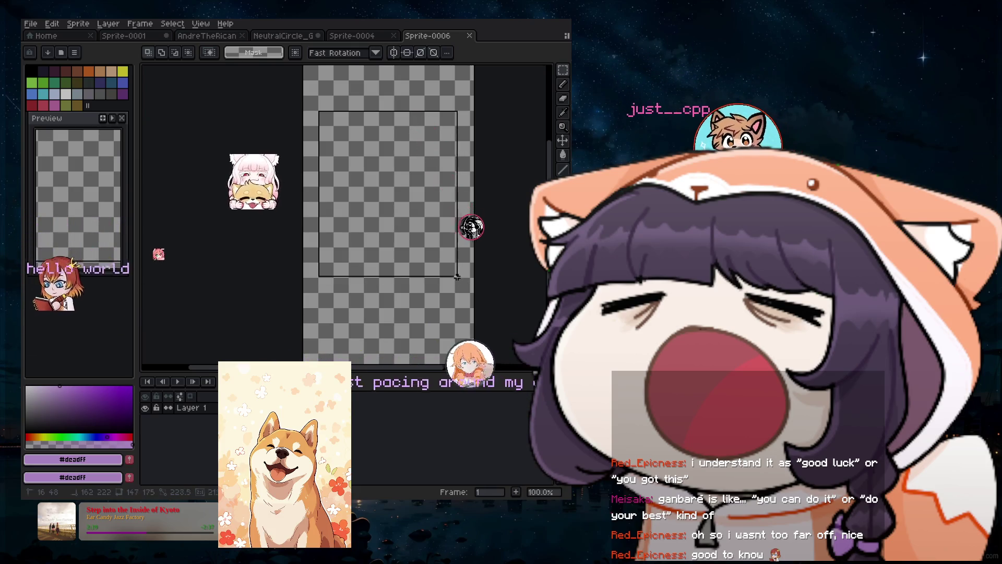
drag(463, 283, 453, 278)
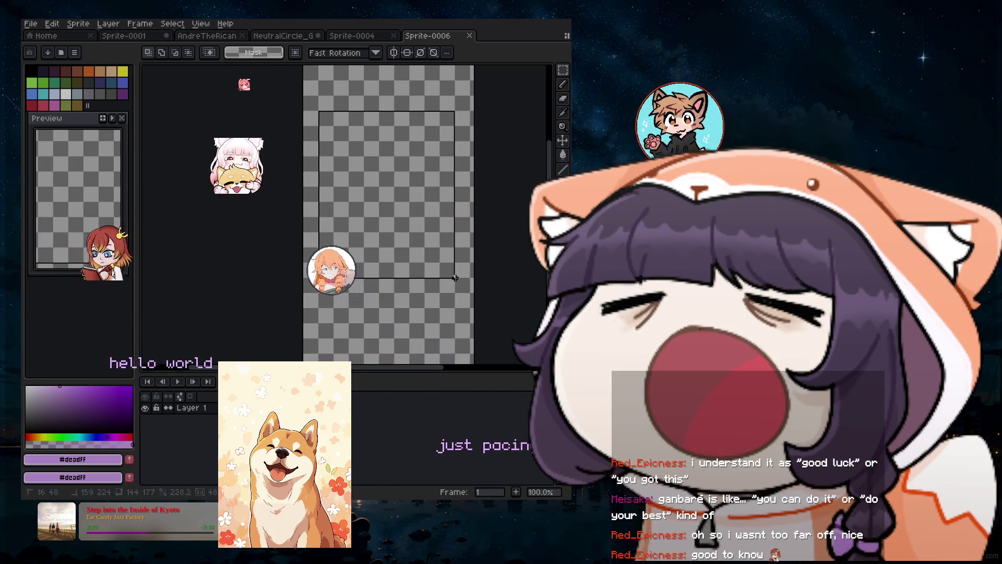
drag(455, 278, 464, 279)
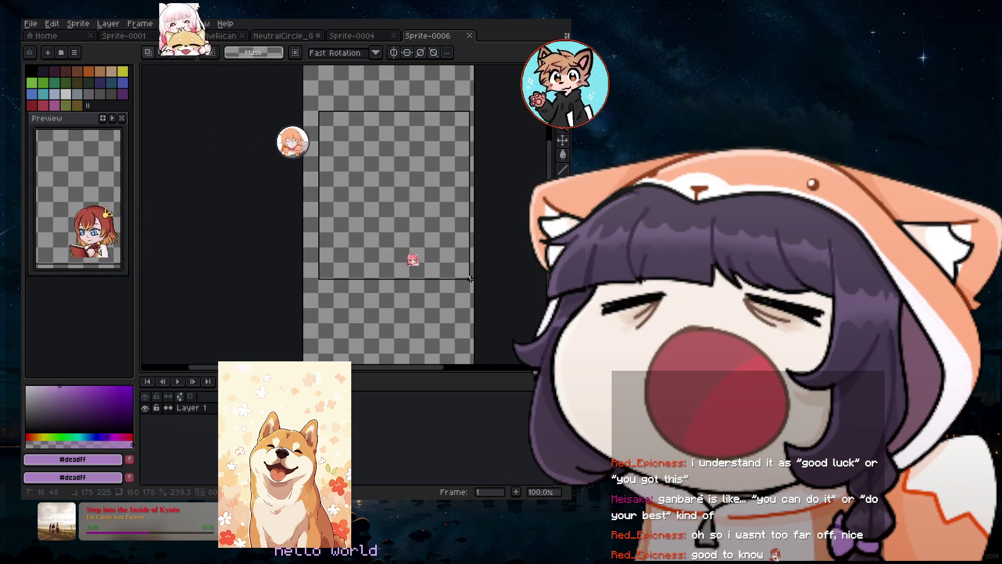
click(409, 237)
drag(408, 237, 407, 240)
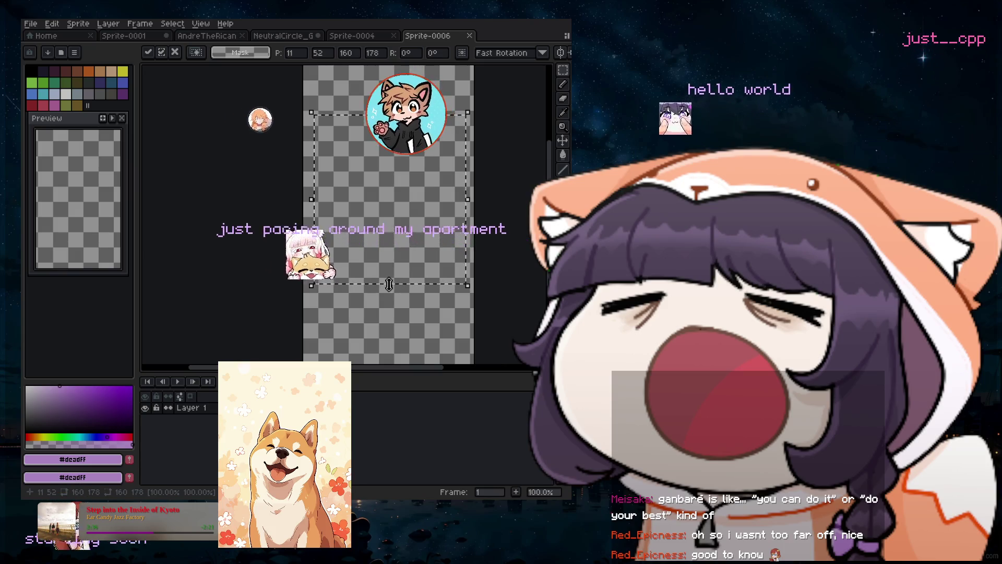
drag(388, 285, 389, 277)
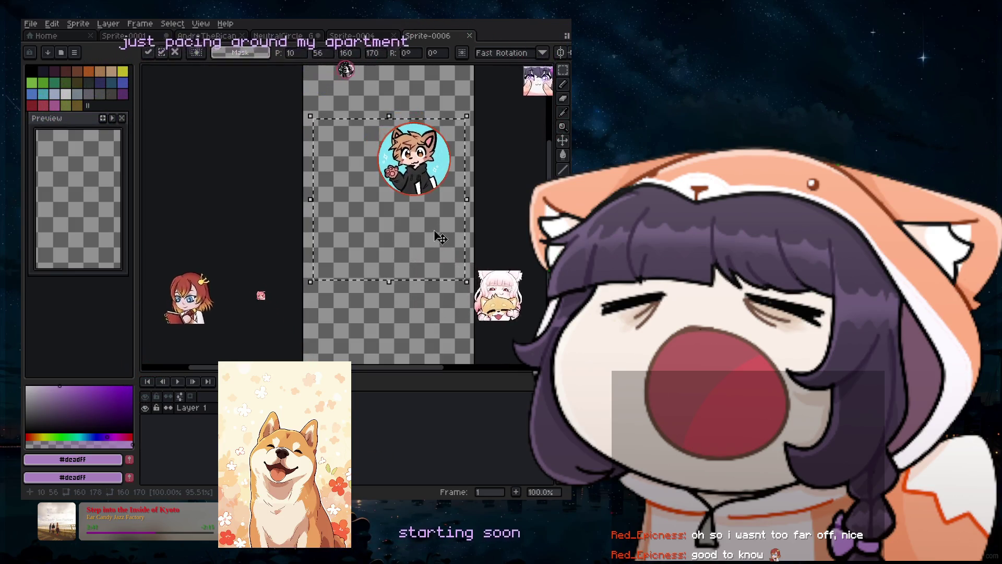
click(563, 154)
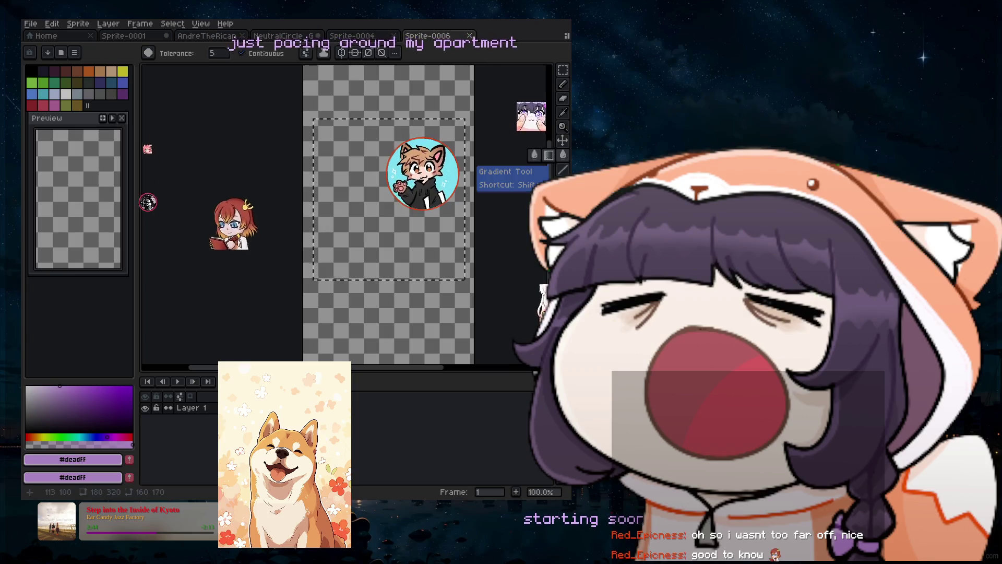
Position the lavender #deadff rectangle, nudging it up-left then slightly right.
click(355, 245)
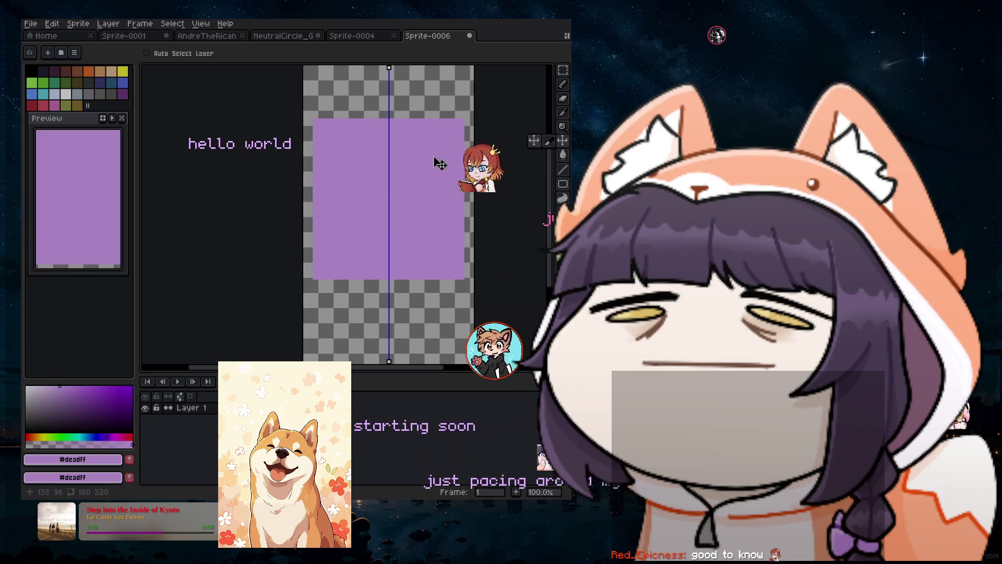
drag(434, 158, 427, 156)
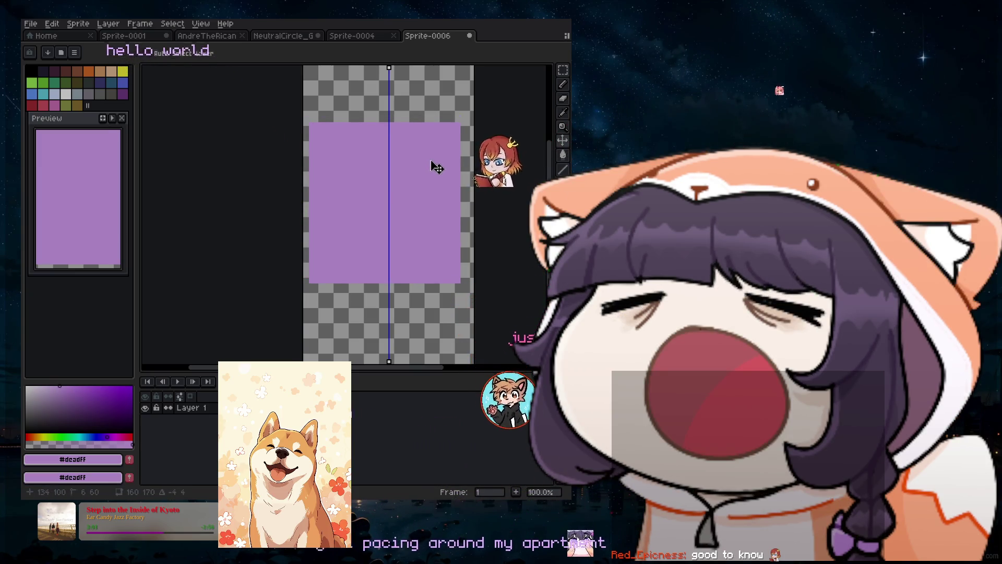
drag(433, 167, 435, 168)
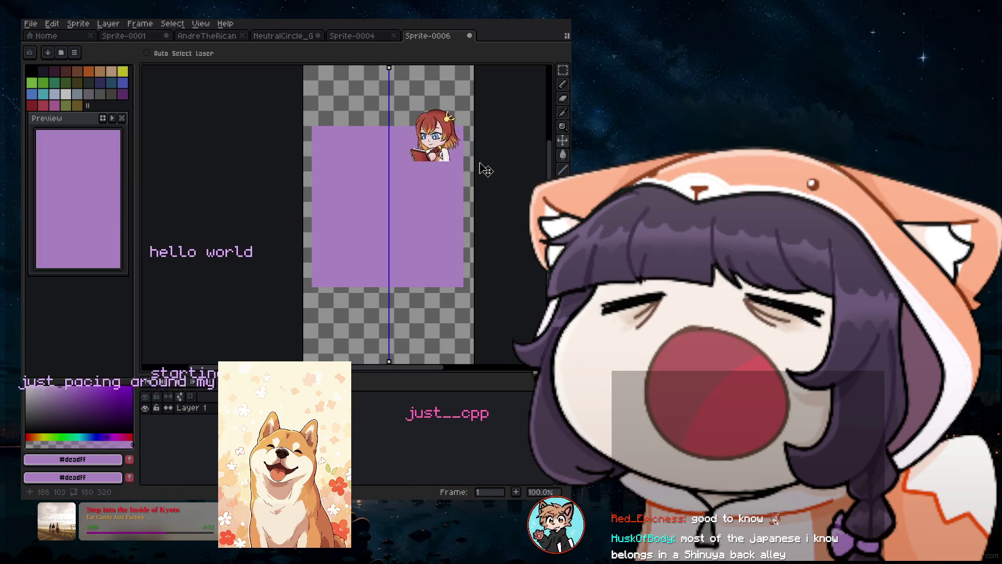
scroll(485, 170, down, 2)
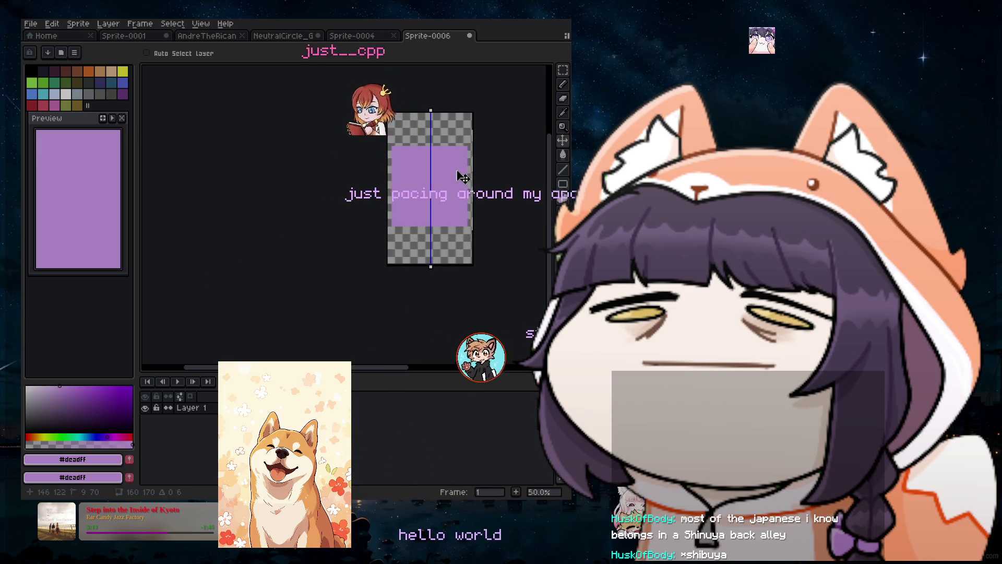
scroll(473, 177, up, 2)
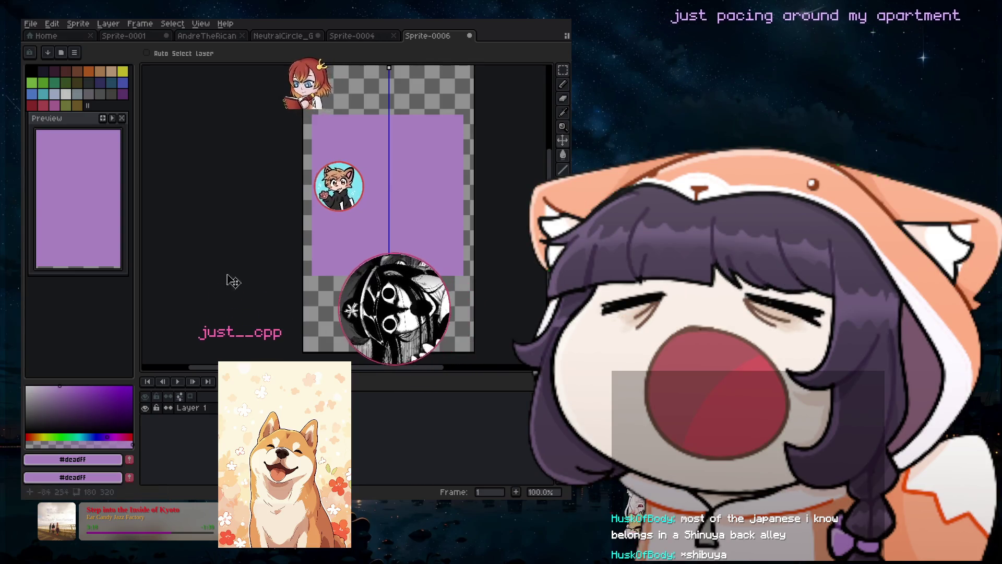
Add a new Layer 2 and move it beneath Layer 1.
click(108, 23)
mouse_move(118, 83)
click(216, 82)
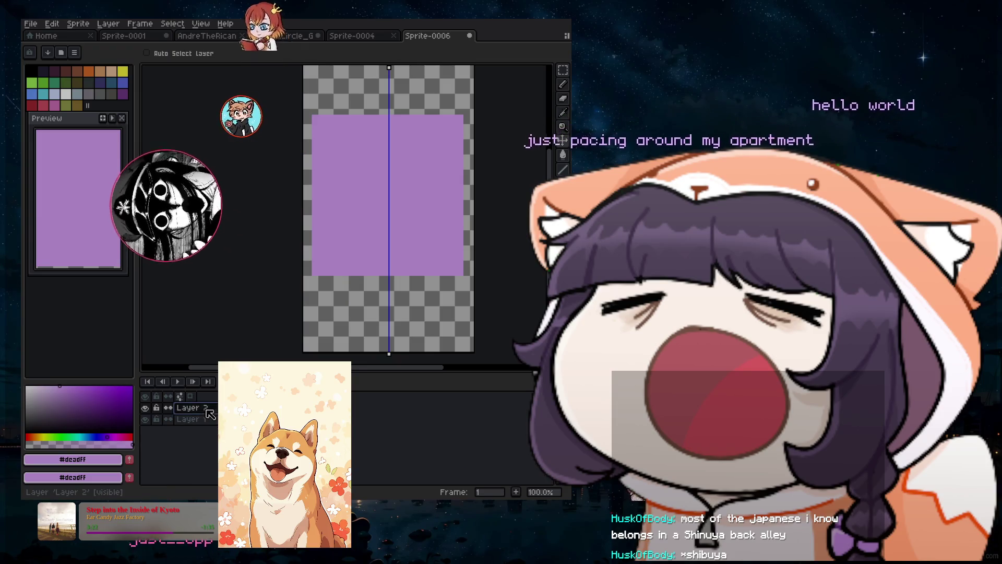
drag(210, 411, 210, 424)
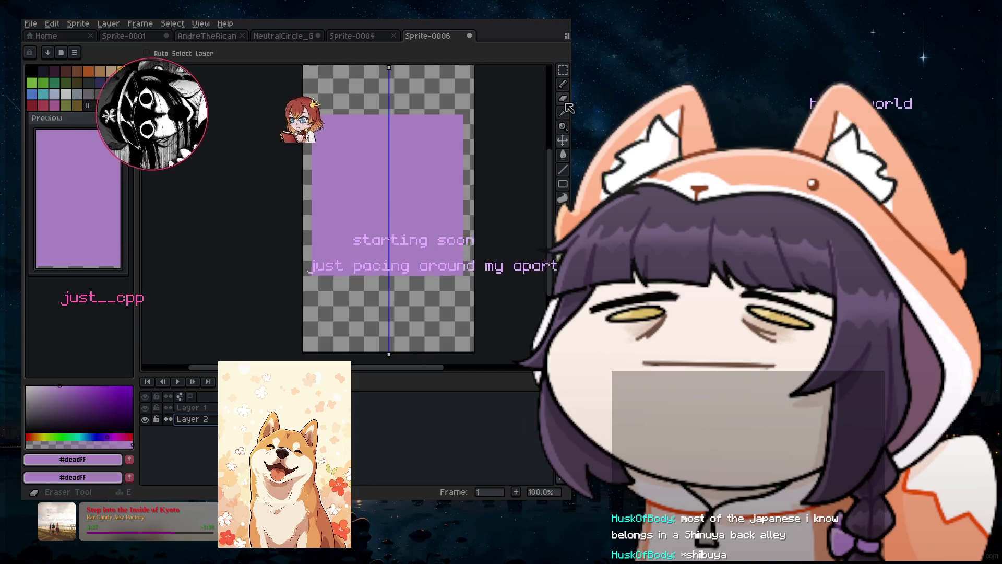
Paint-bucket Layer 2 with the dark purple swatch, then reselect Layer 1.
key(b)
click(564, 157)
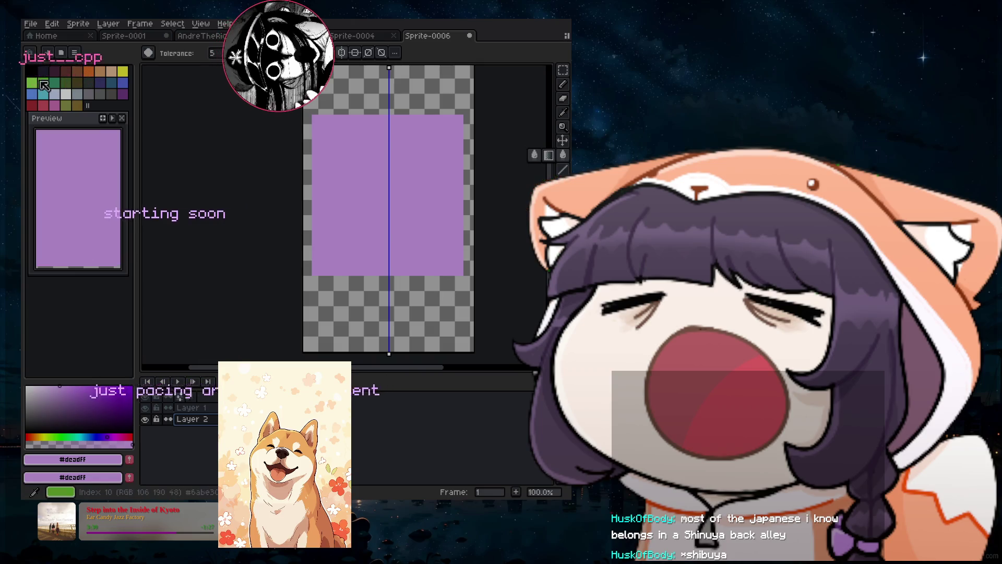
click(44, 75)
click(334, 283)
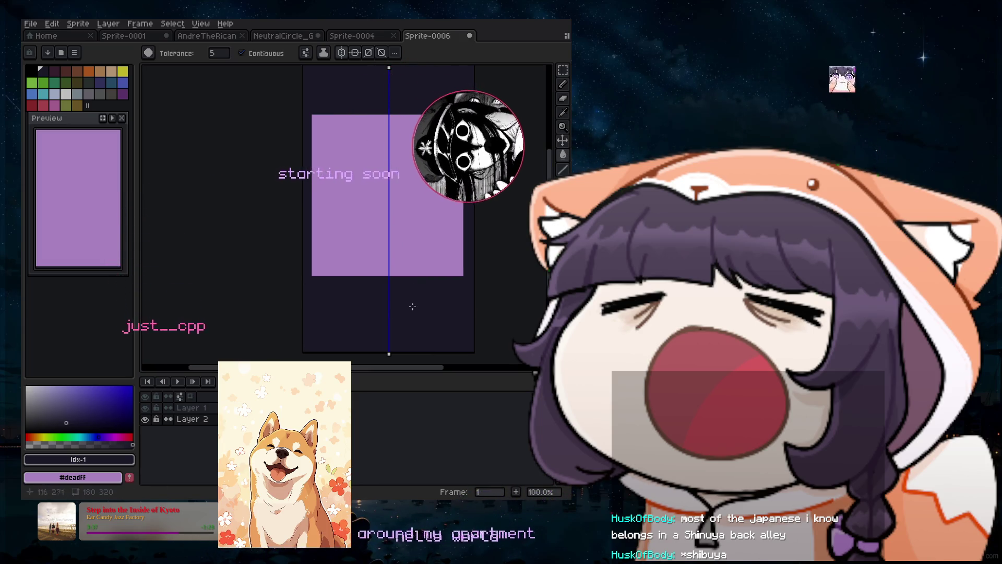
click(191, 409)
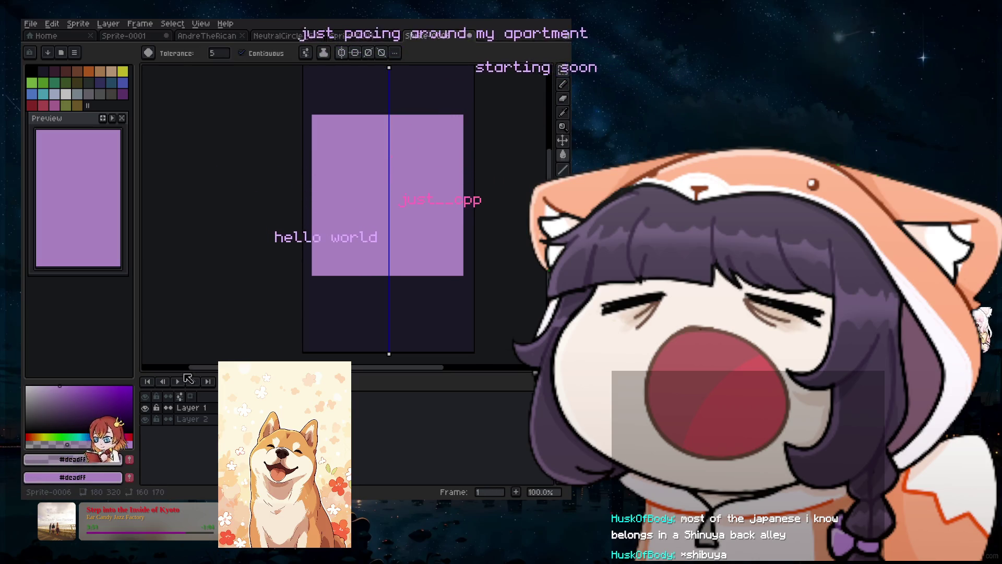
Hide the dark Layer 2 so only the purple layer shows.
click(145, 407)
click(145, 408)
click(145, 419)
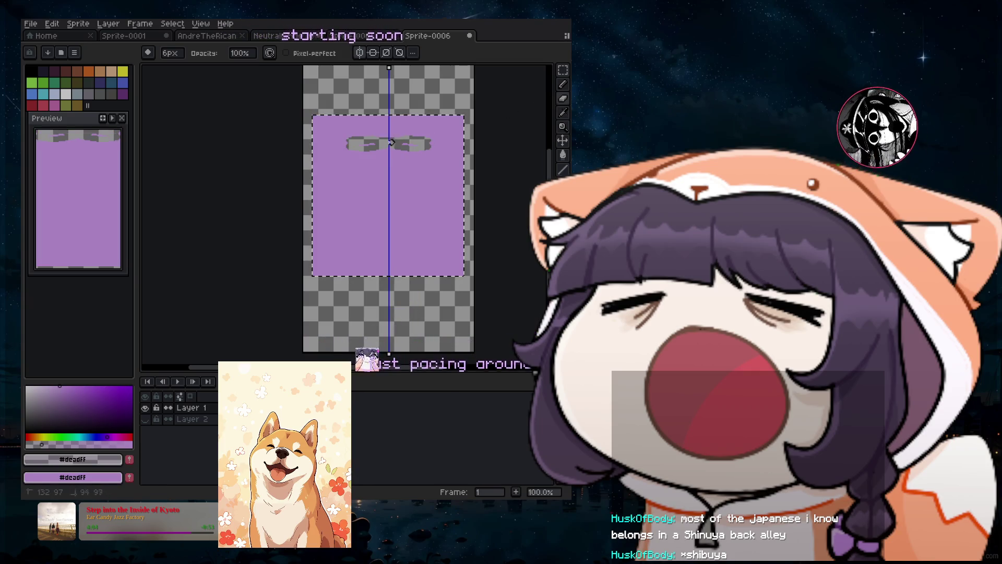
Enlarge the eraser, erase the purple fill, and refill the selection with translucent purple.
key(plus)
key(plus)
key(plus)
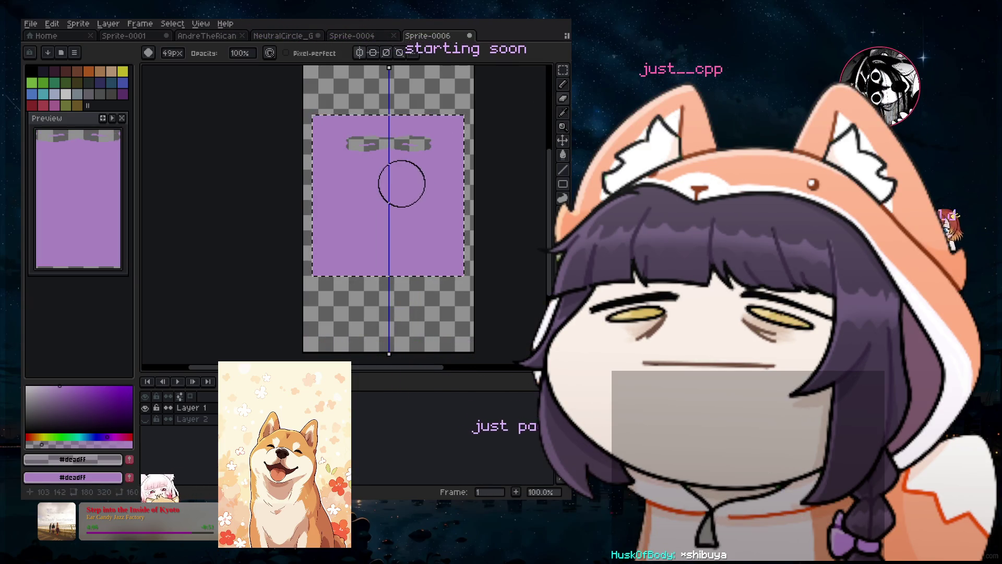
drag(401, 183, 355, 188)
key(Delete)
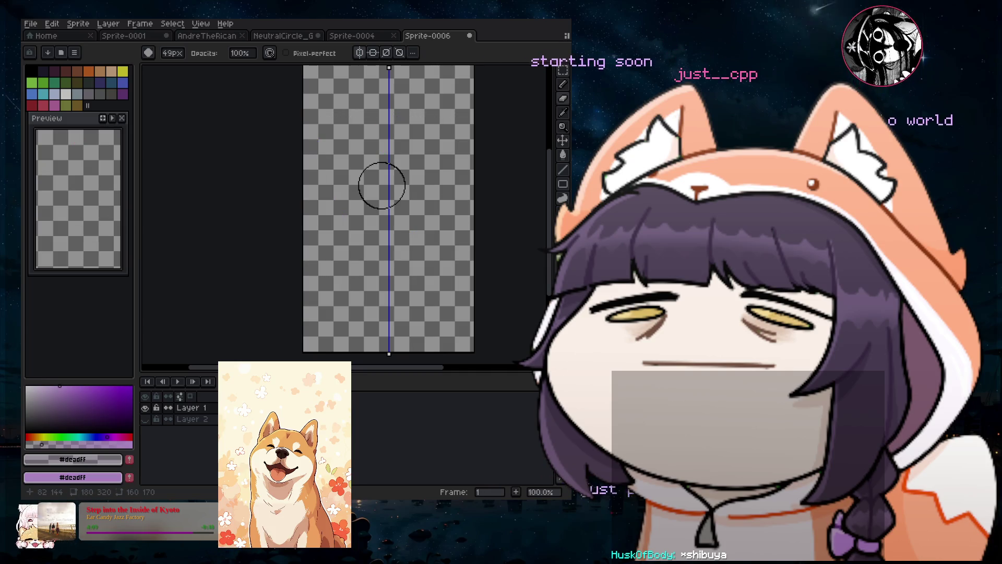
key(ctrl+z)
drag(326, 122, 344, 312)
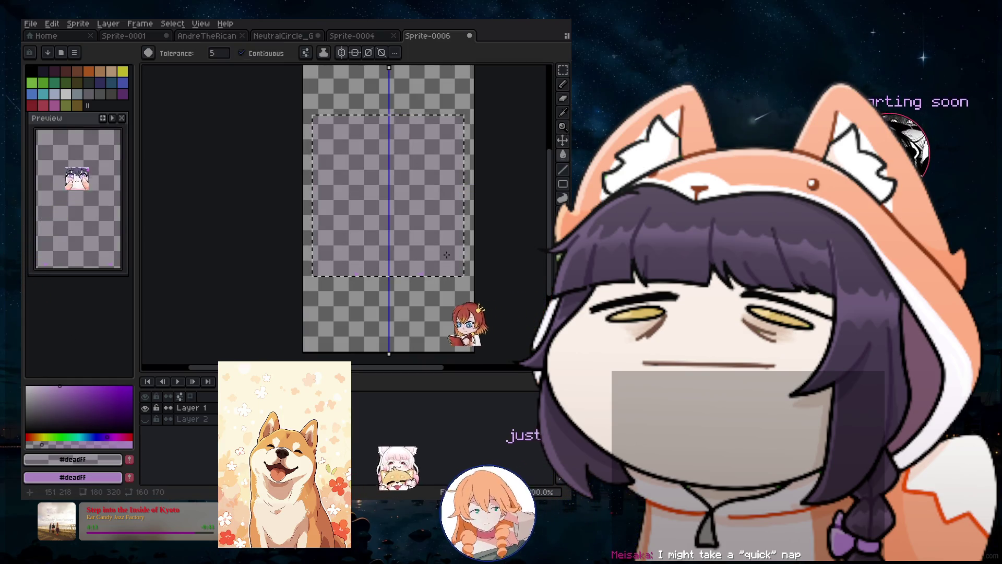
click(434, 122)
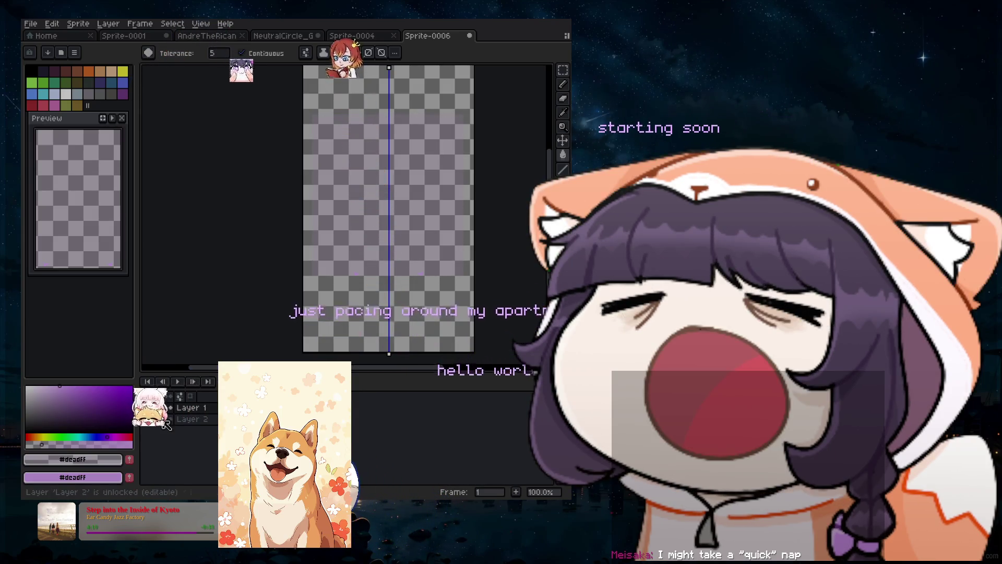
Show the dark background layer, then start and cancel Save As.
click(146, 419)
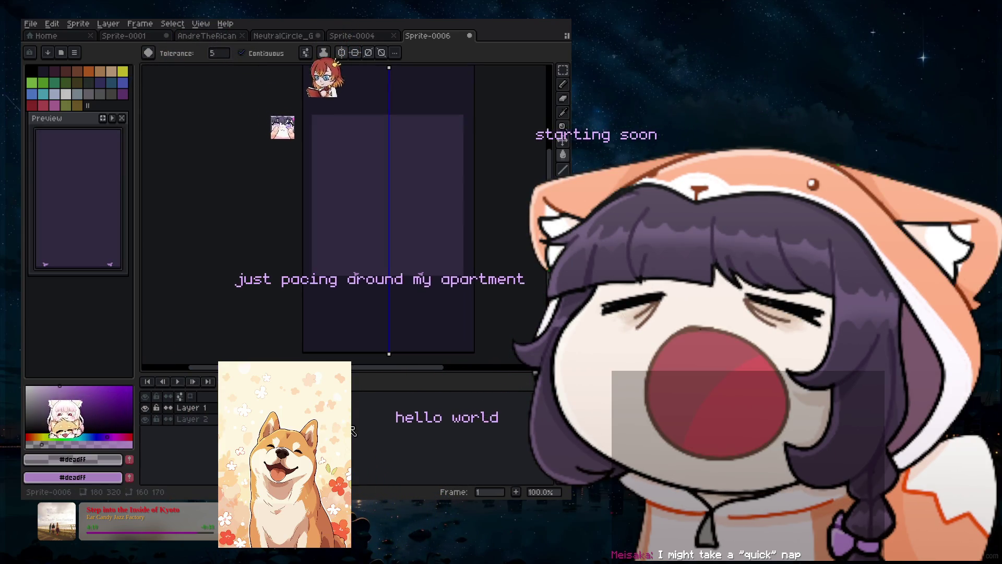
click(31, 24)
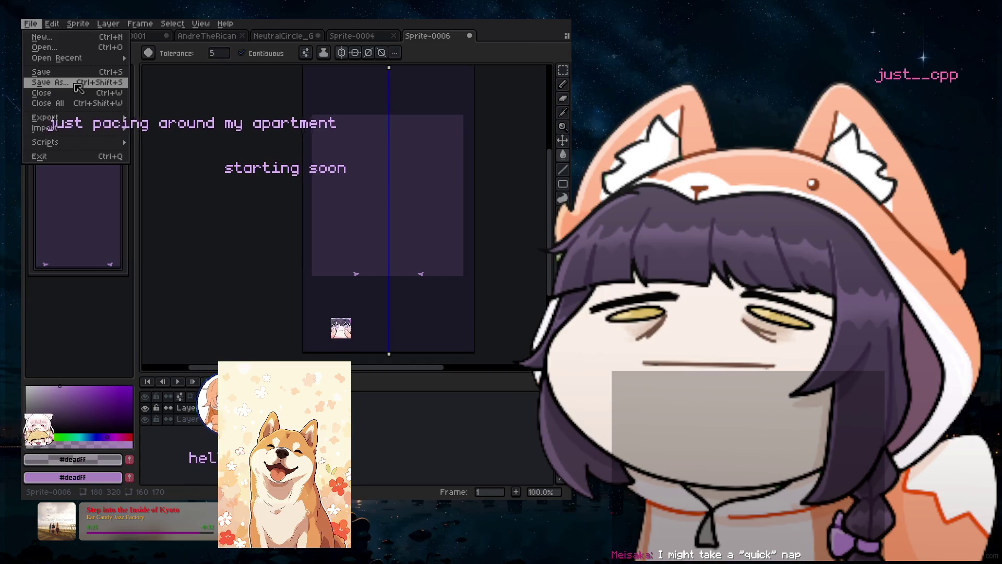
click(76, 84)
click(502, 417)
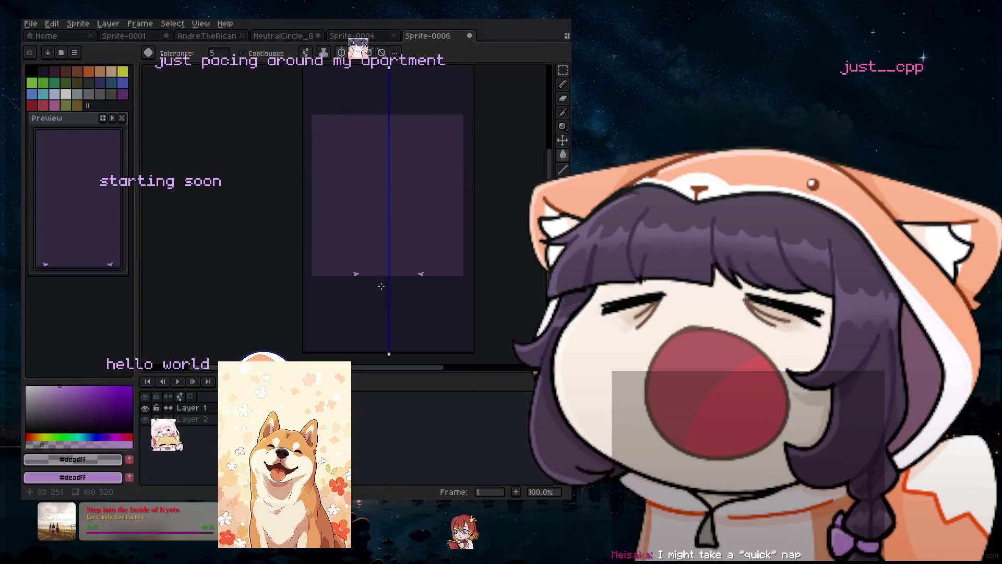
Toggle Layer 1 and Layer 2 visibility to compare, ending with Layer 1 shown.
click(146, 419)
click(146, 419)
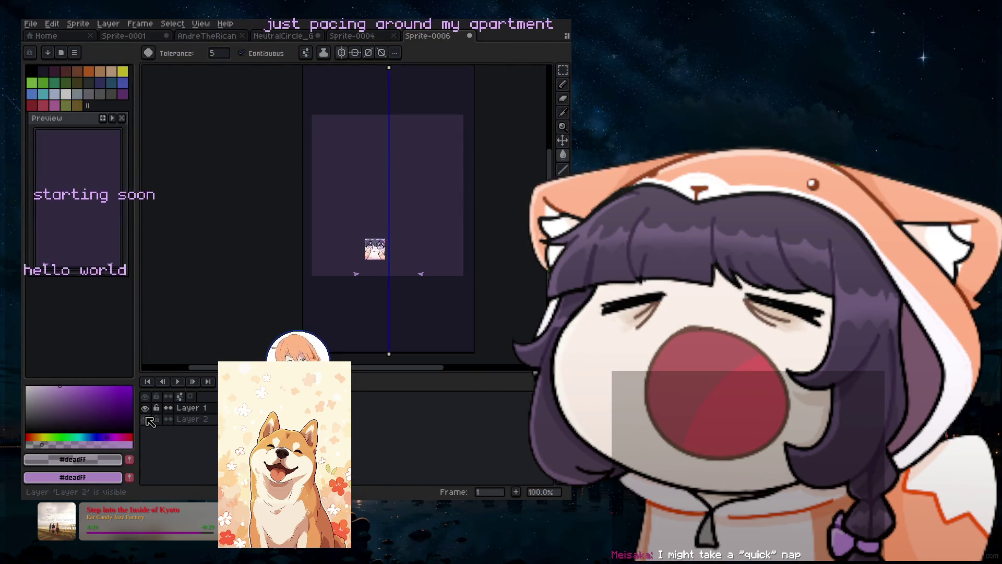
click(146, 419)
click(148, 419)
click(148, 410)
click(148, 409)
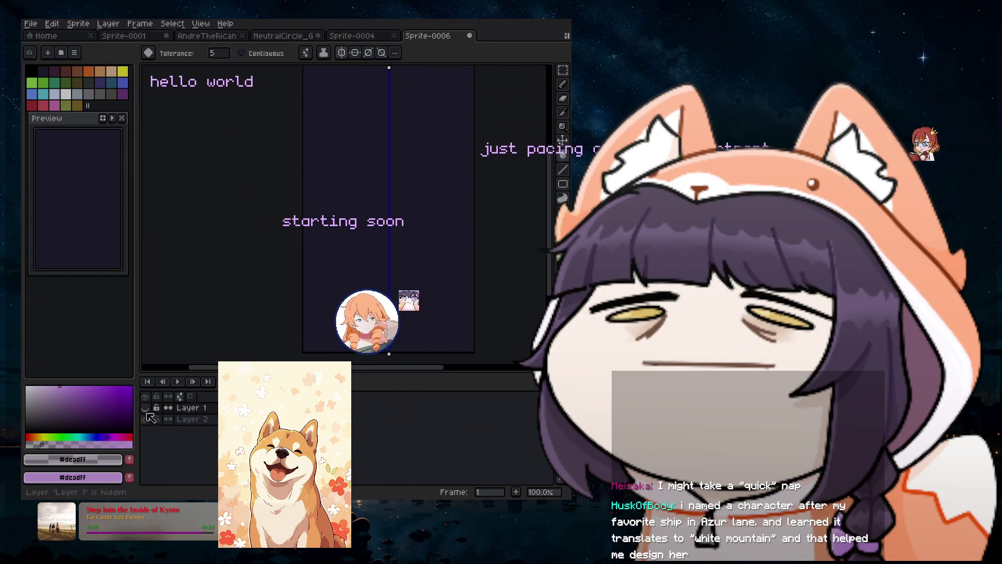
click(145, 407)
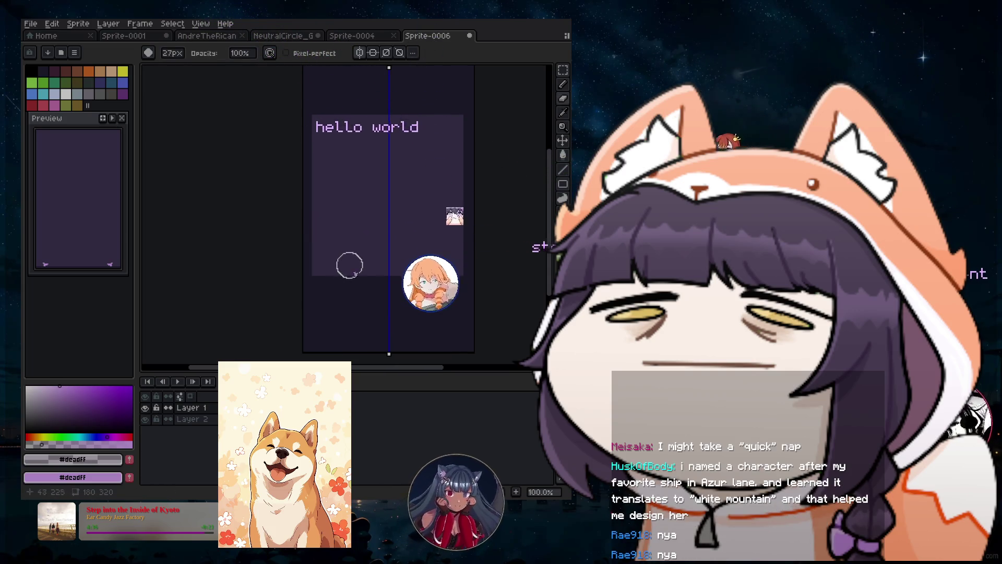
Zoom to review the lighter purple panel on the dark backdrop, then bring up File.
scroll(360, 258, down, 10)
scroll(359, 255, down, 5)
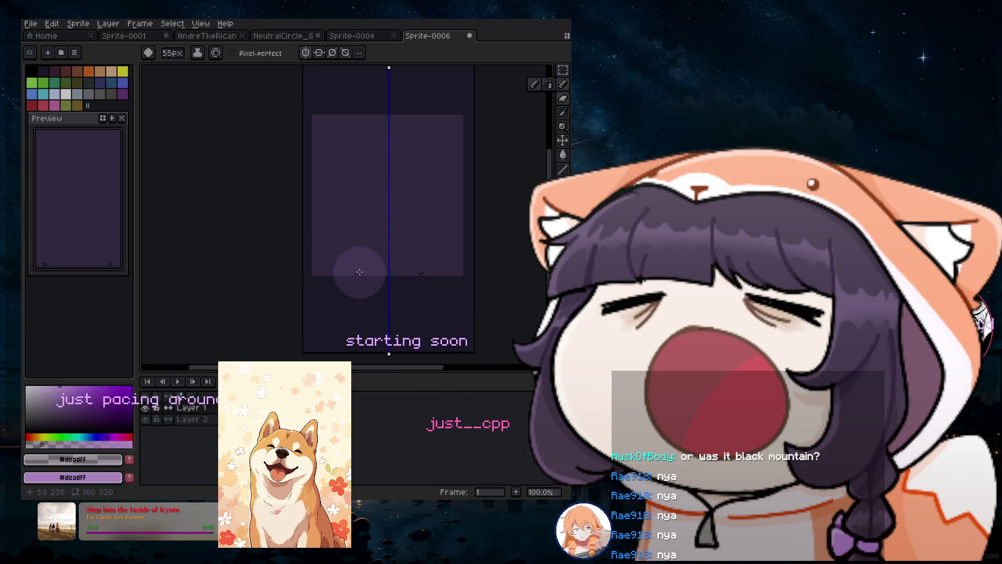
scroll(360, 272, up, 5)
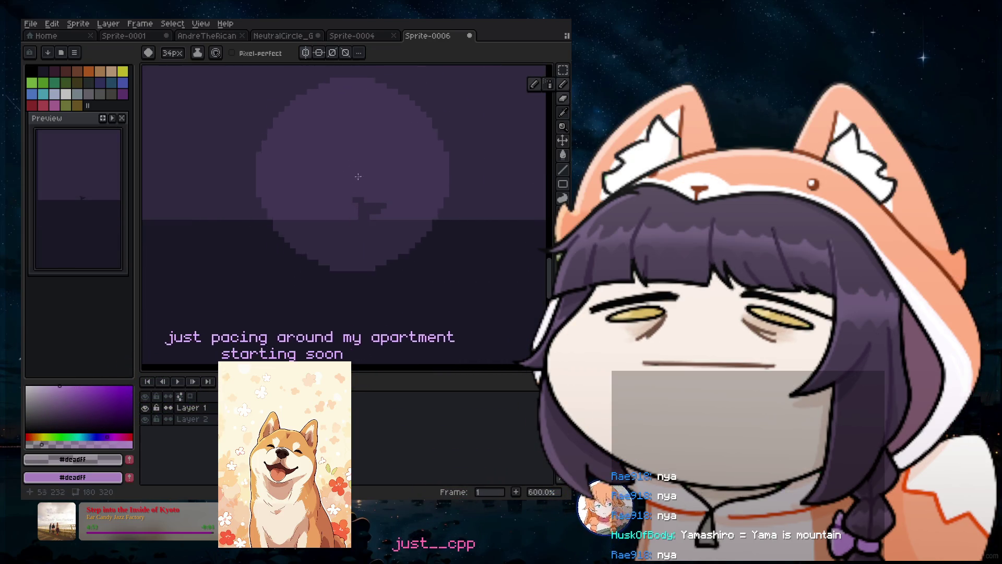
scroll(353, 179, down, 5)
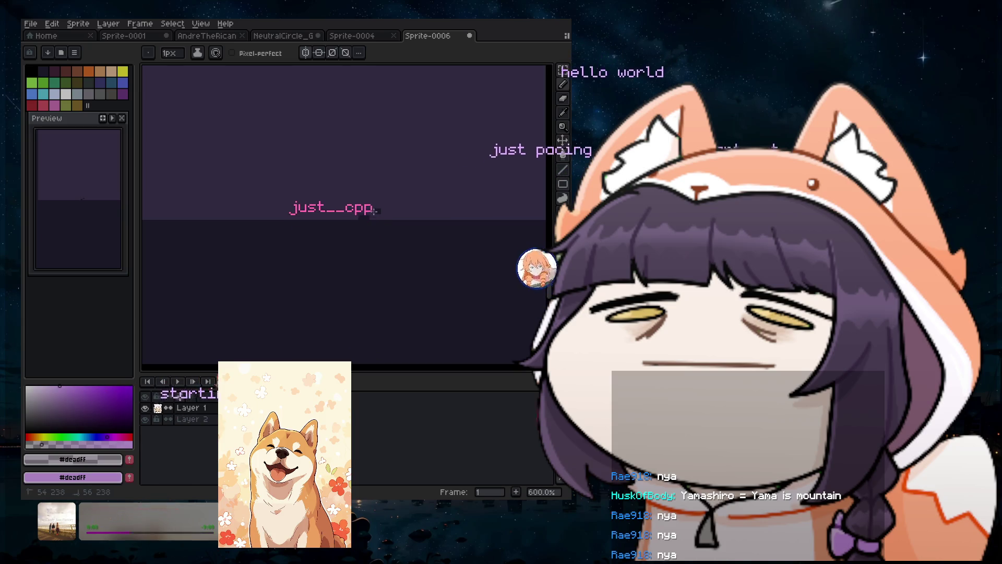
scroll(366, 217, down, 4)
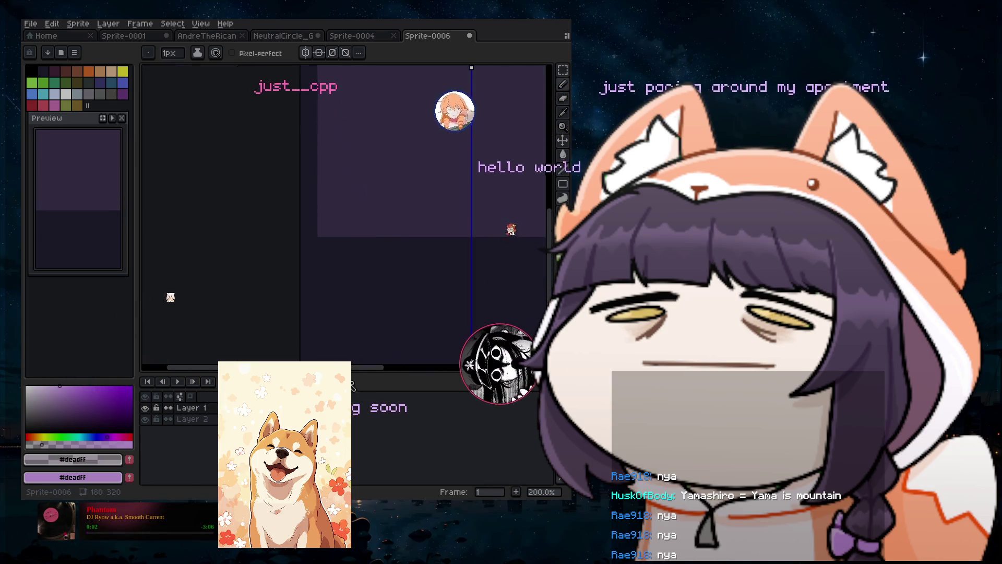
scroll(365, 224, down, 1)
scroll(396, 224, down, 1)
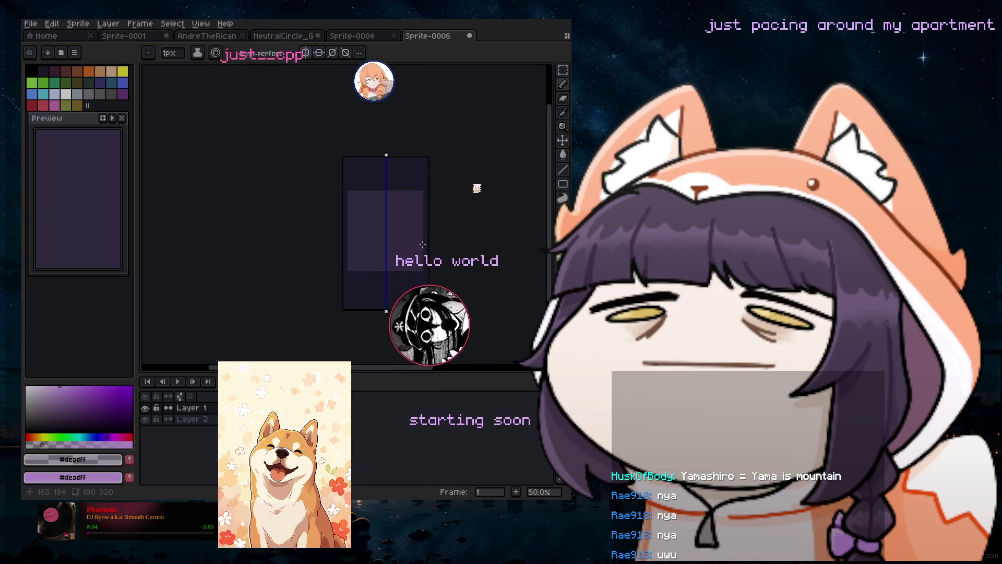
click(30, 23)
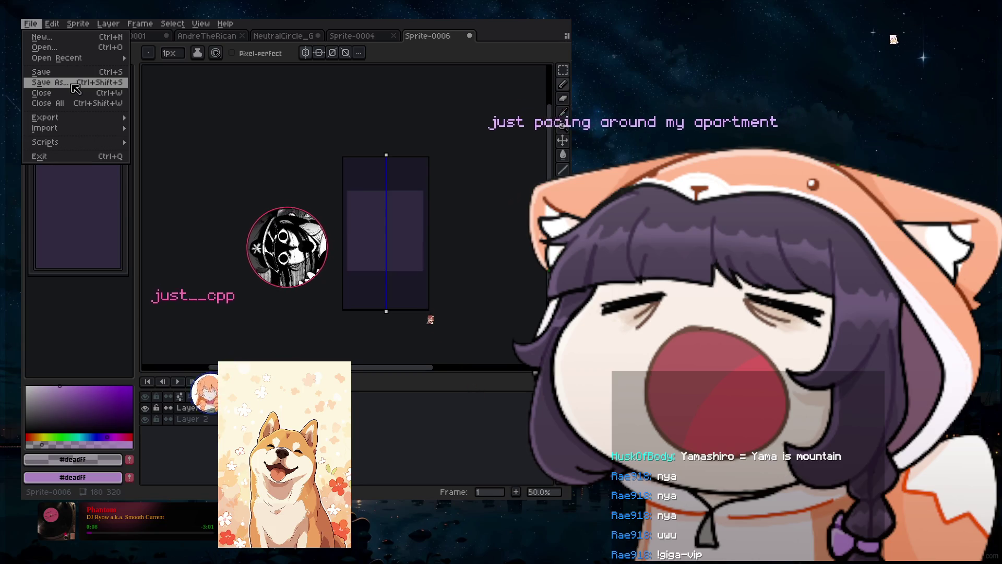
Save the sprite as tama_draft.aseprite in the just-art folder.
click(72, 83)
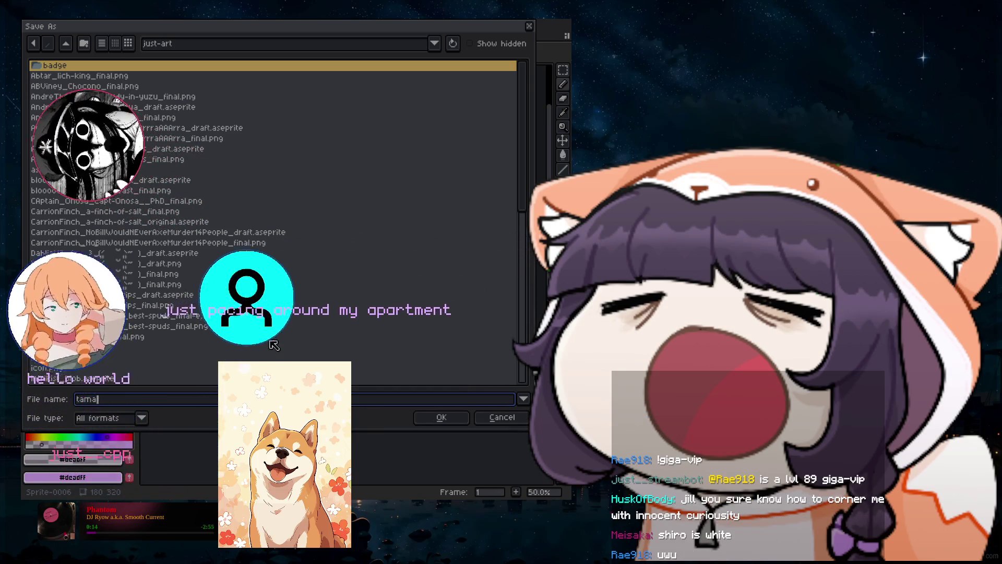
text(tama_draft)
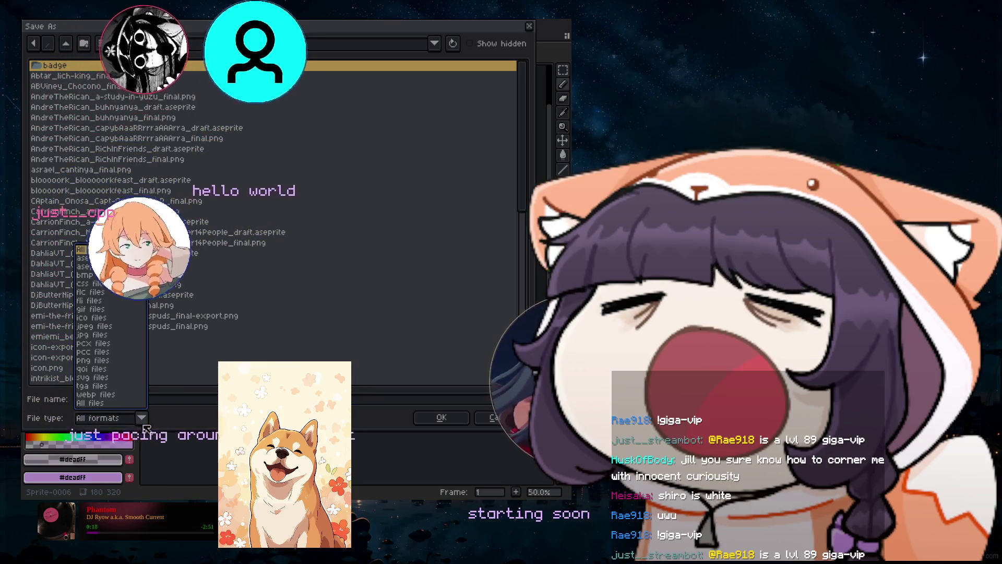
key(Return)
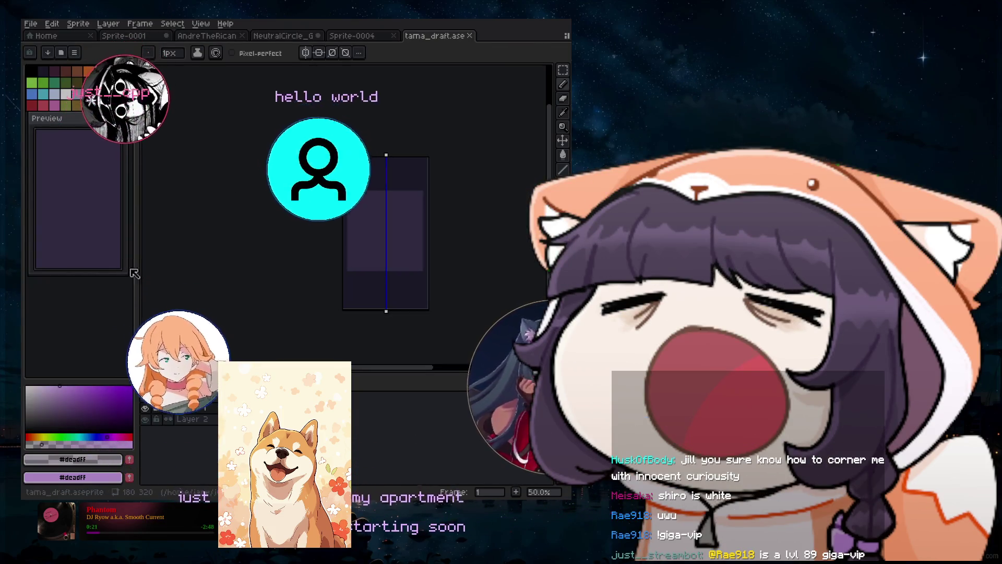
click(30, 23)
In Save As, browse to just-stream > just-ray-bahms > just-tamagotchi > assets.
click(47, 96)
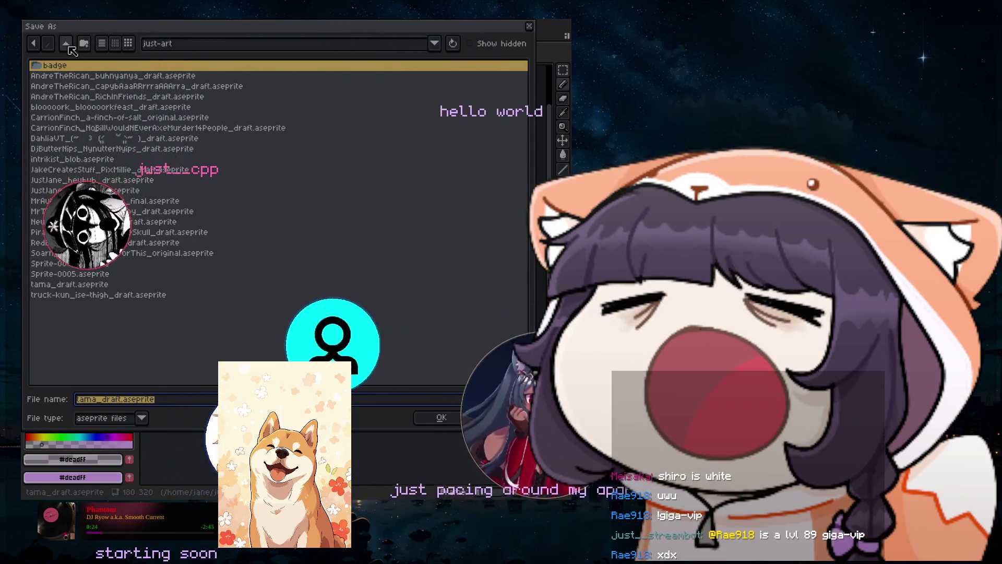
click(395, 48)
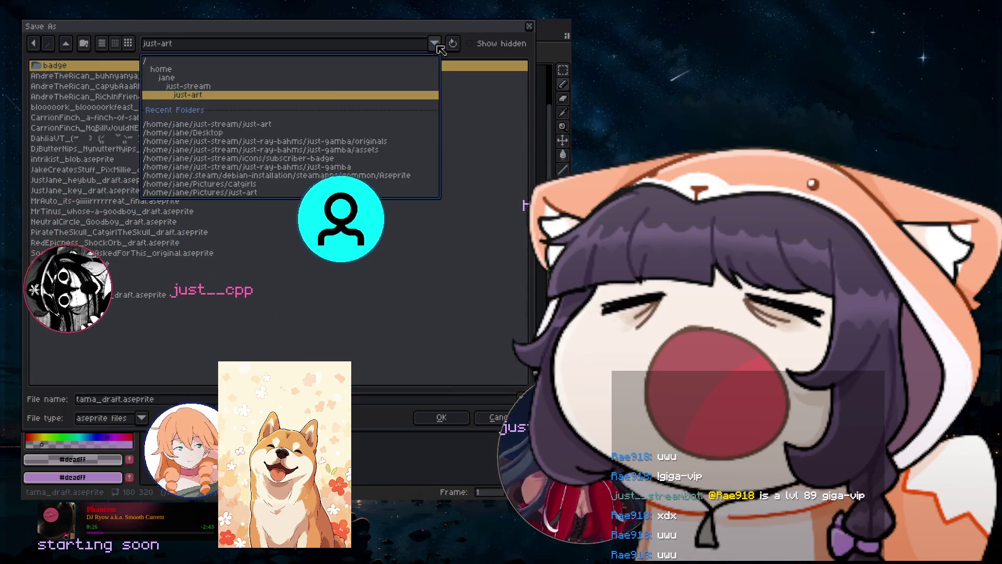
click(178, 86)
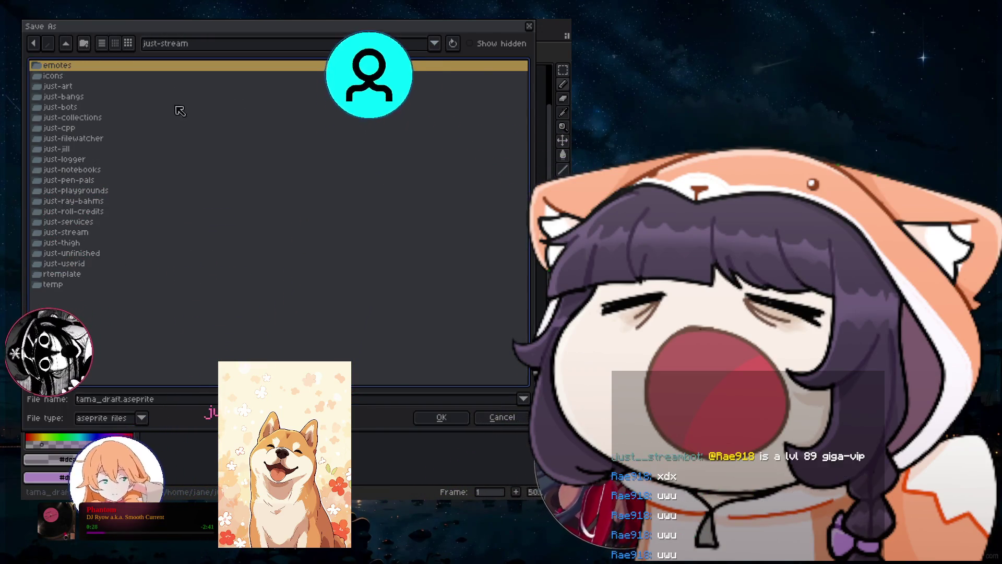
double_click(72, 211)
double_click(128, 119)
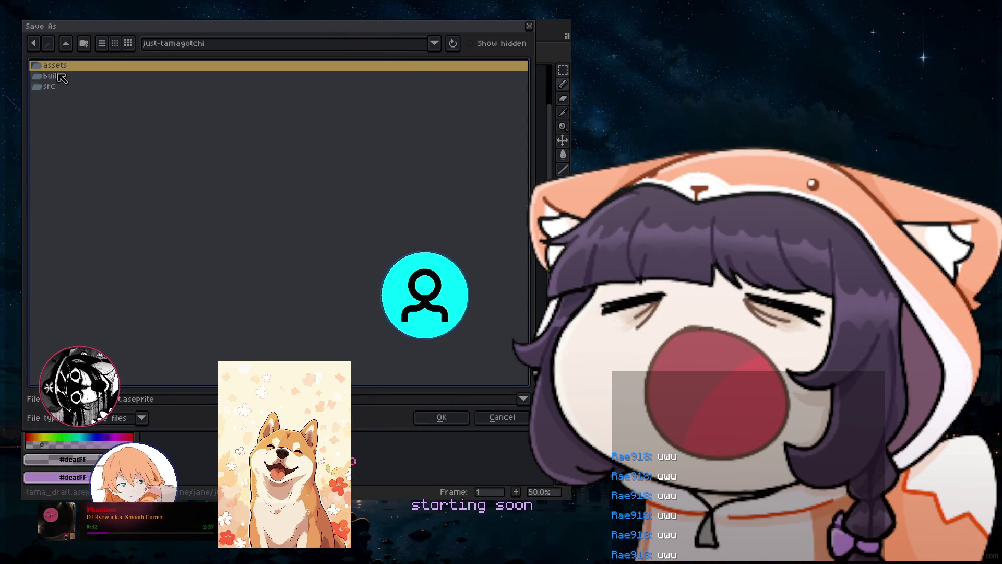
key(Return)
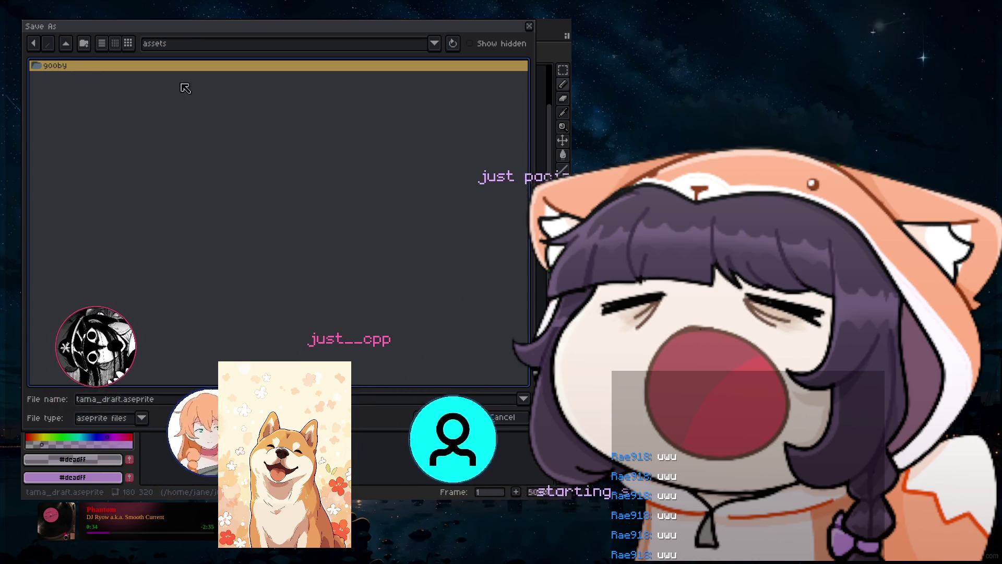
Rename the file to egg, choose the PNG format, and save egg.png.
click(121, 398)
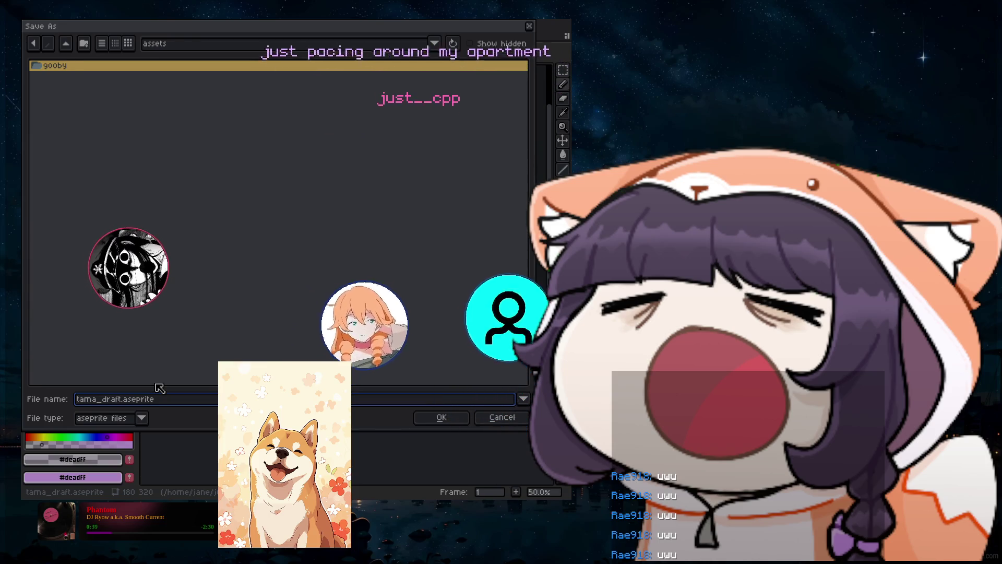
key(BackSpace)
key(BackSpace)
key(BackSpace)
key(BackSpace)
key(BackSpace)
key(BackSpace)
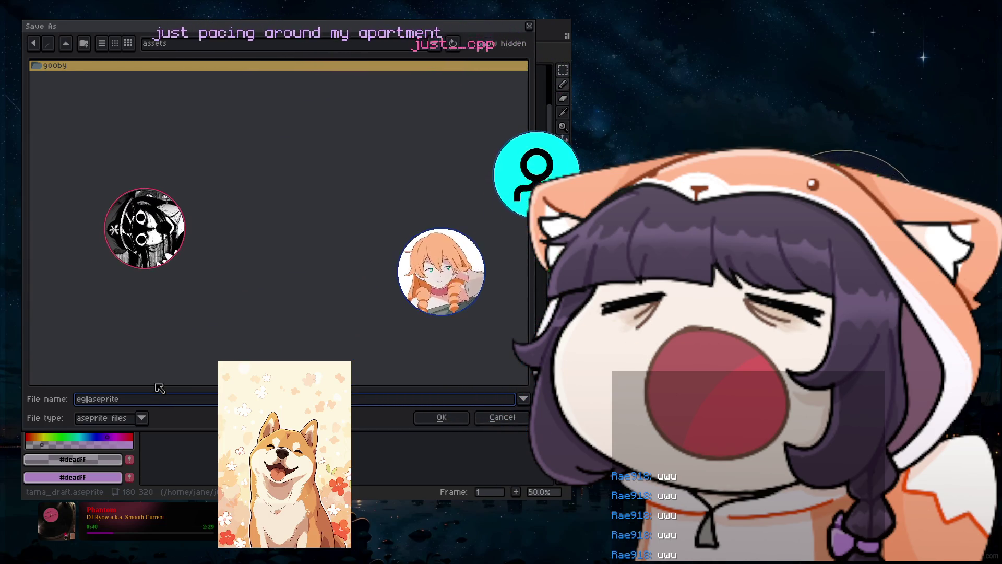
text(egg)
key(Delete)
key(Delete)
key(Delete)
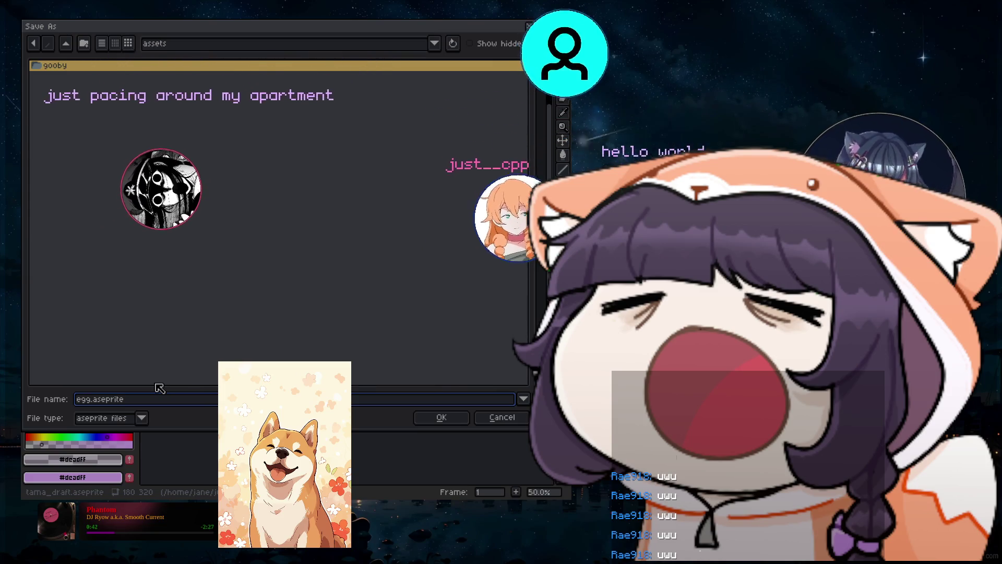
text(.asepr)
key(BackSpace)
key(BackSpace)
key(BackSpace)
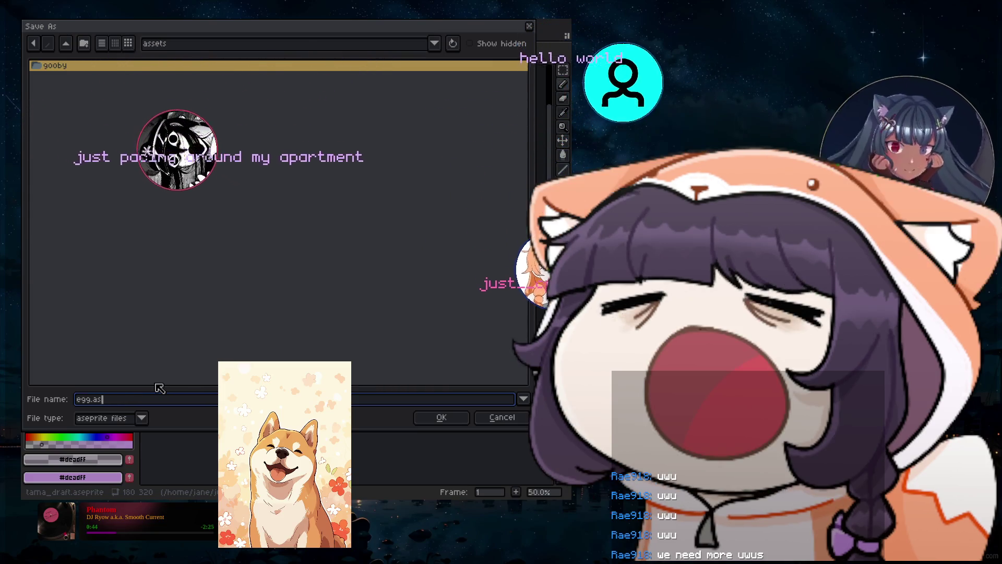
key(BackSpace)
key(BackSpace)
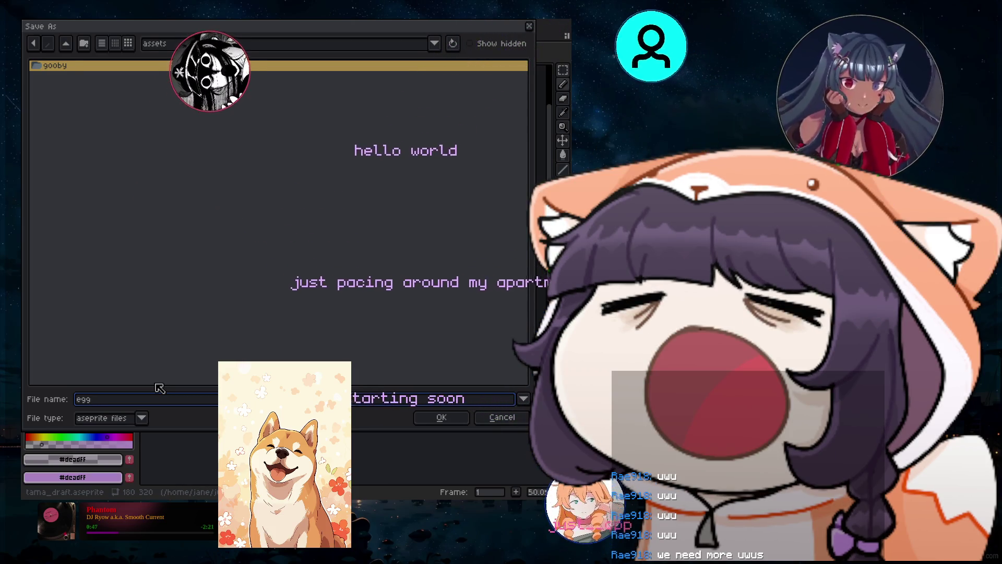
click(142, 418)
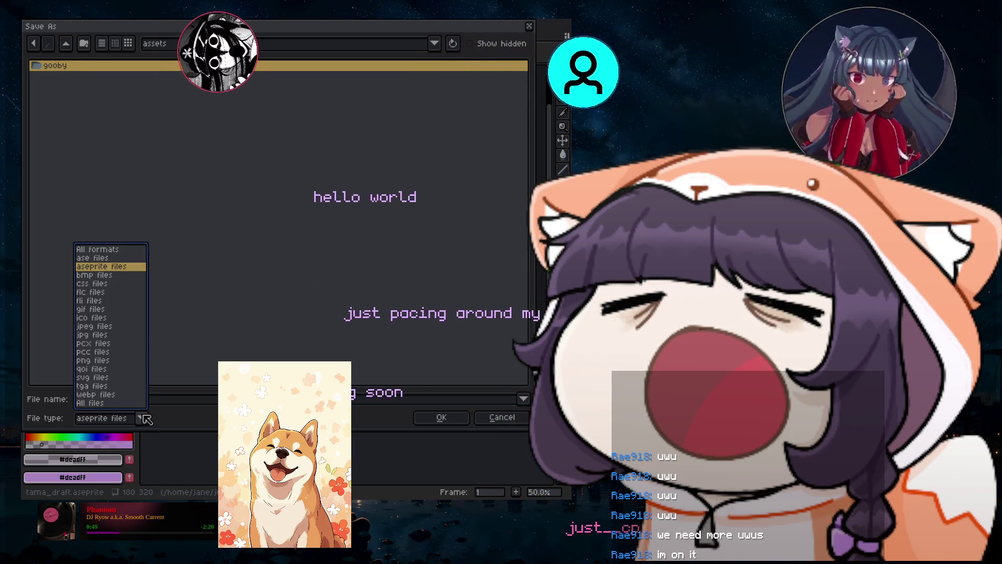
click(101, 360)
click(441, 418)
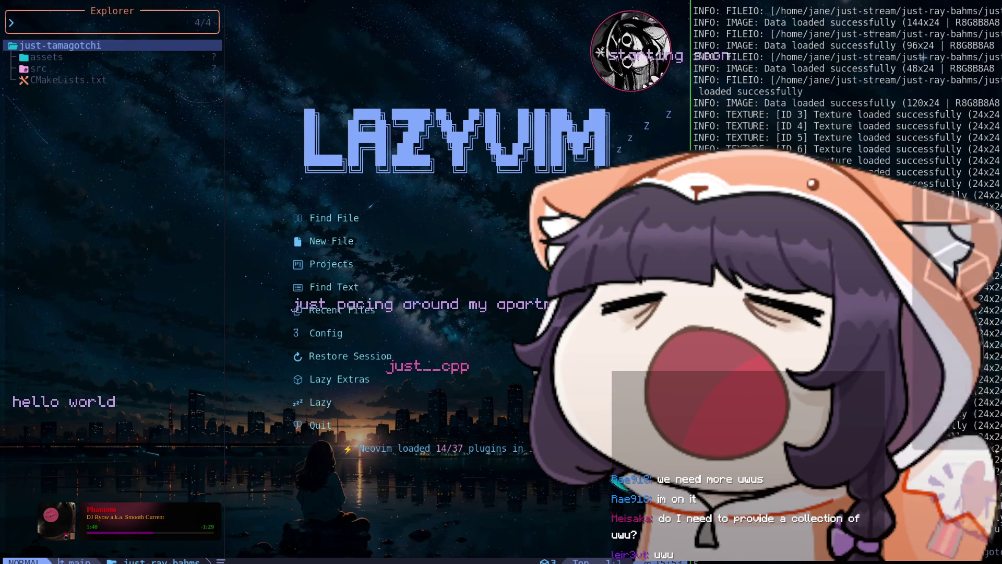
Click and right-click in the Neovim window, then dismiss the menu with Escape.
right_click(522, 459)
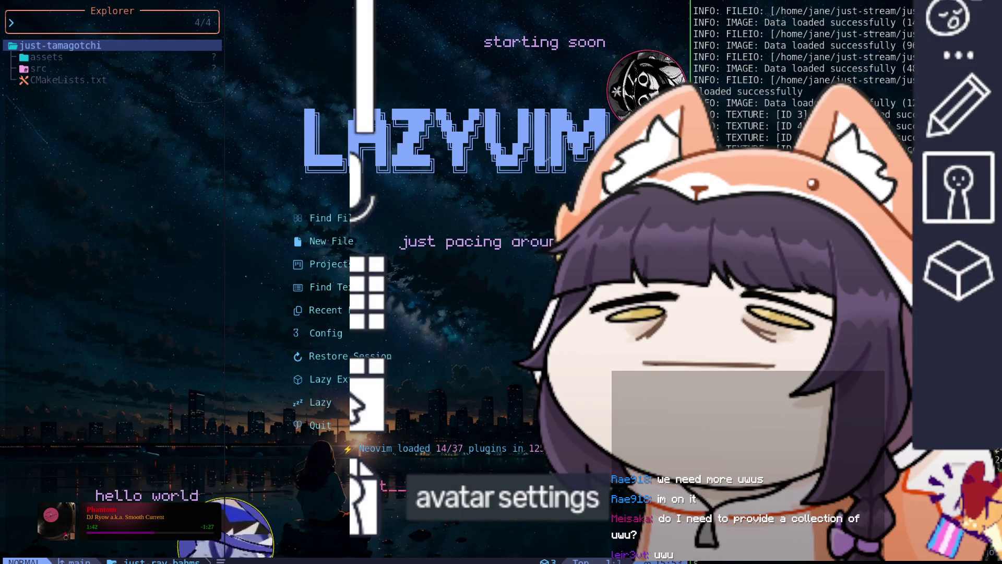
click(522, 459)
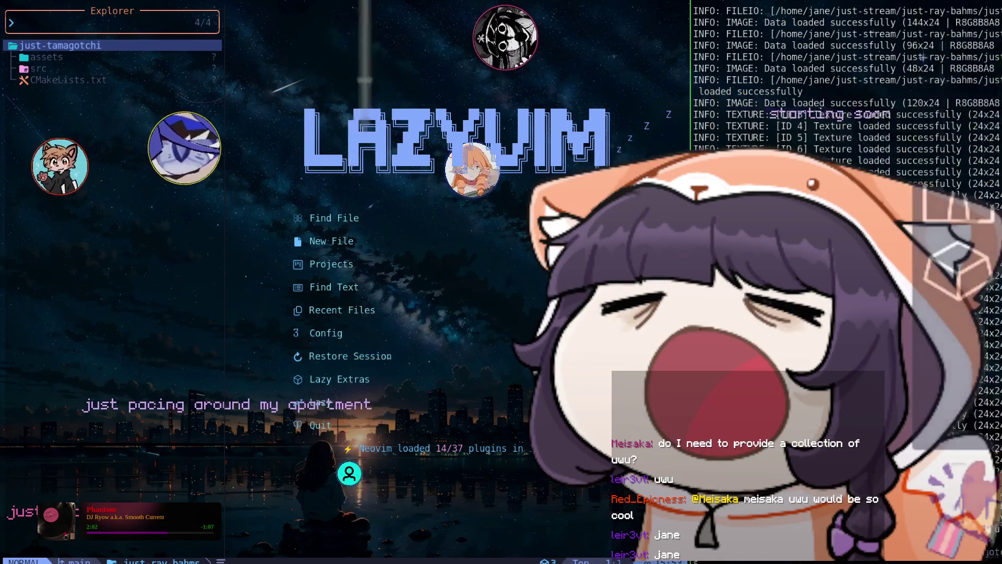
right_click(410, 339)
key(Escape)
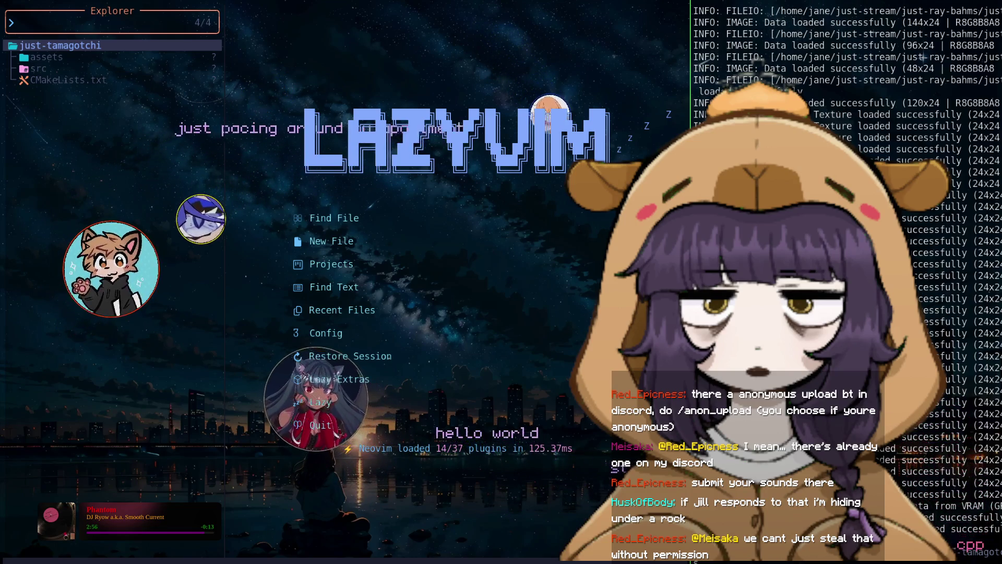
Expand src in the file tree to list its files and open main.cpp.
key(j)
key(j)
key(l)
key(j)
key(j)
key(j)
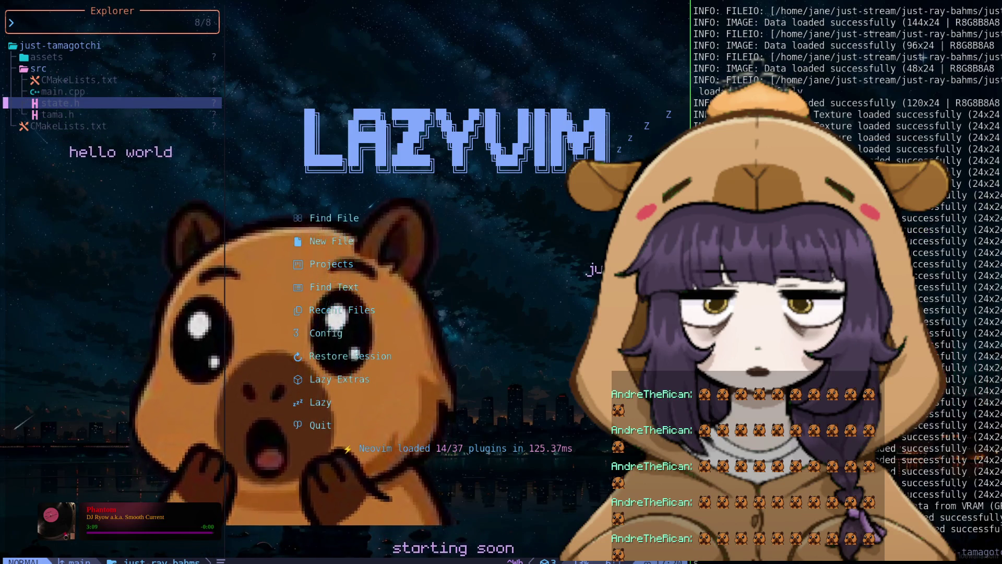
click(62, 91)
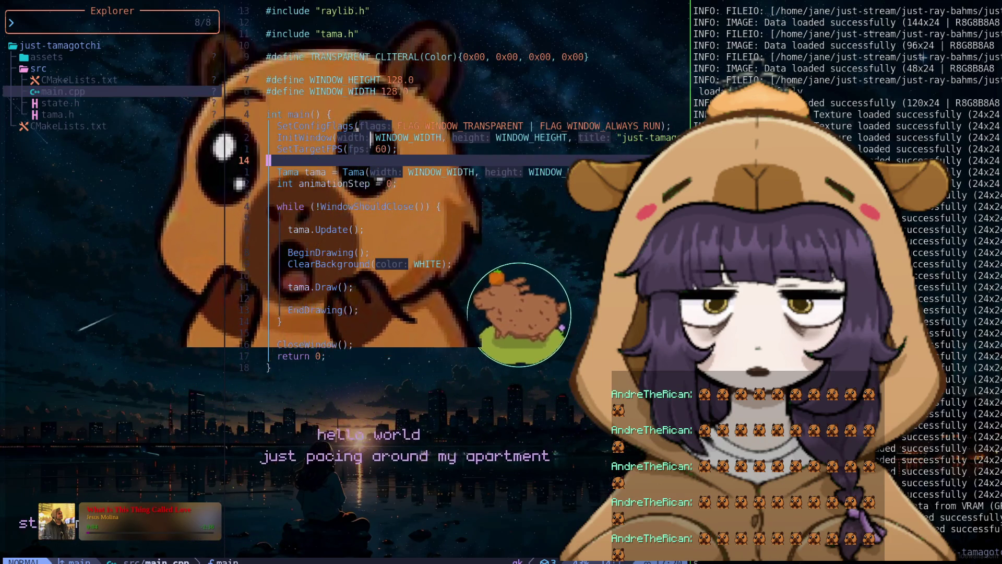
Change the window dimensions in main.cpp to a height of 320.0 and a width of 180.0.
key(j)
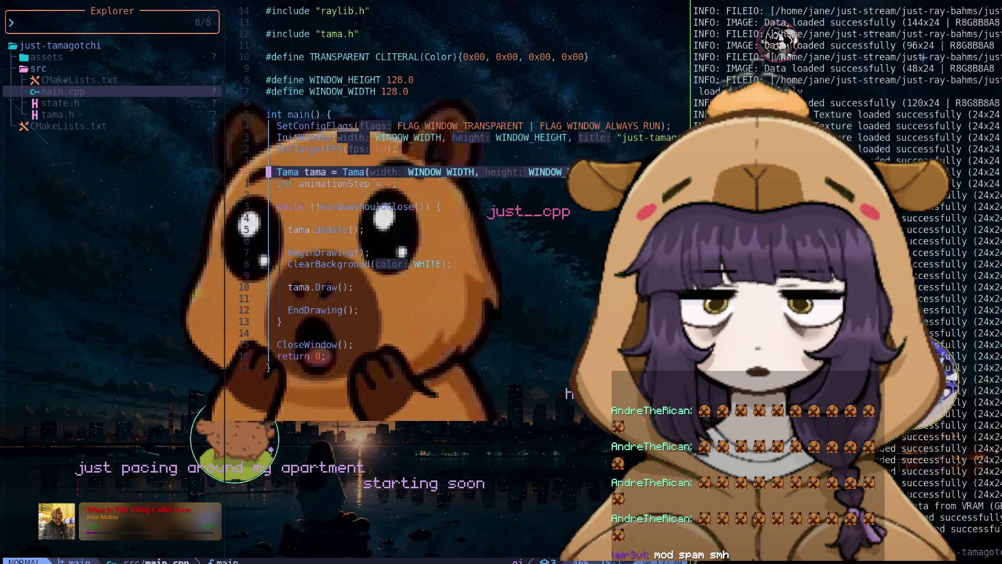
key(k)
key(k)
key(k)
key(k)
key(k)
key(k)
key(k)
key(k)
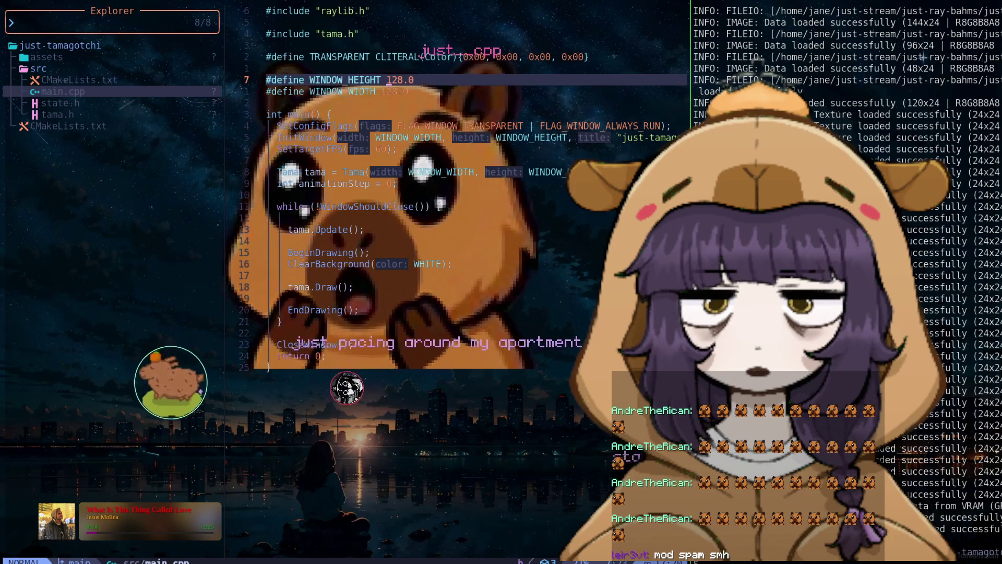
text(0)
key(Escape)
key(j)
key(b)
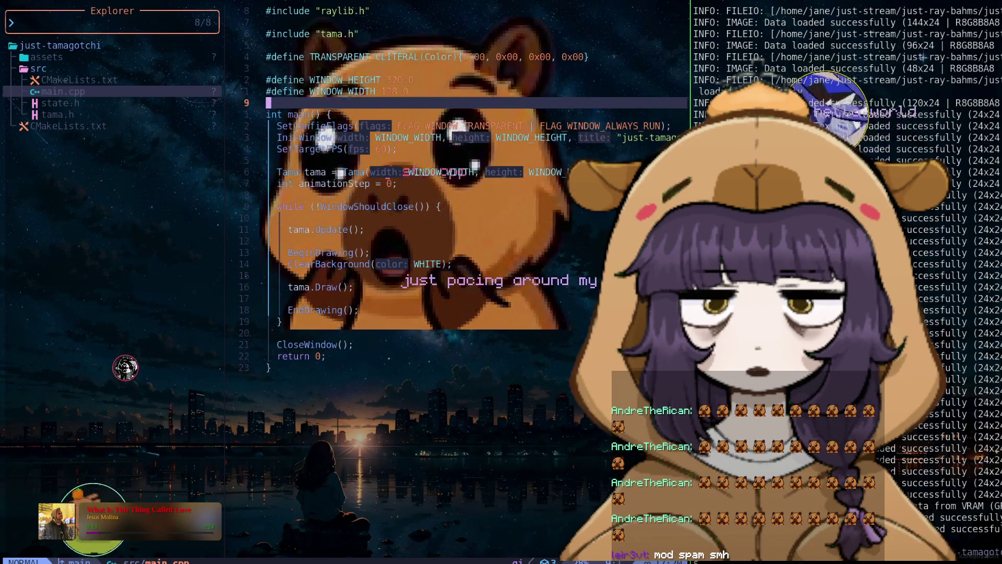
text(cw180)
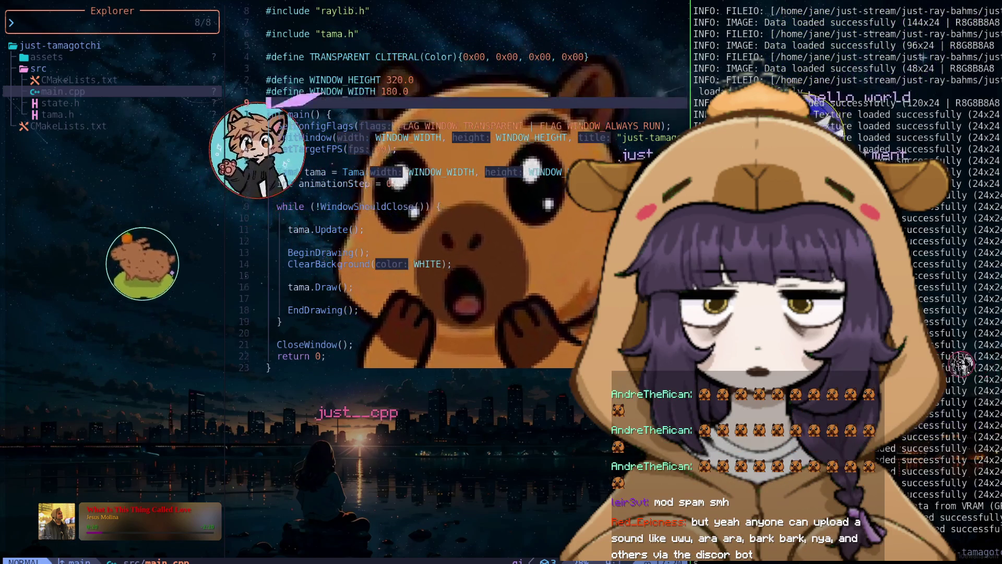
key(Escape)
Declare Image egg with LoadImage, building a path from the home folder to the tamagotchi project.
key(j)
key(j)
key(j)
key(j)
key(j)
key(j)
key(j)
key(j)
key(j)
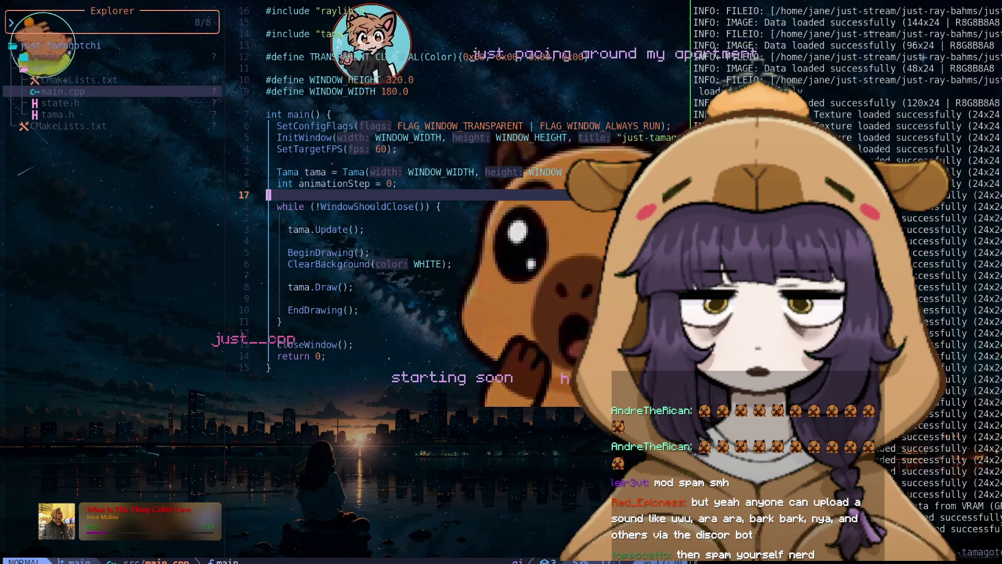
key(shift+o)
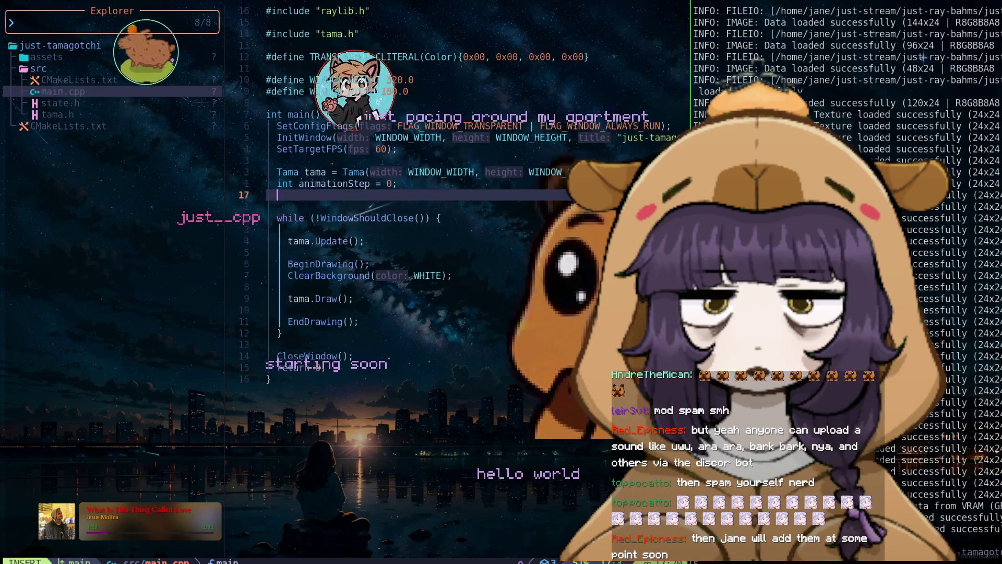
text(Image)
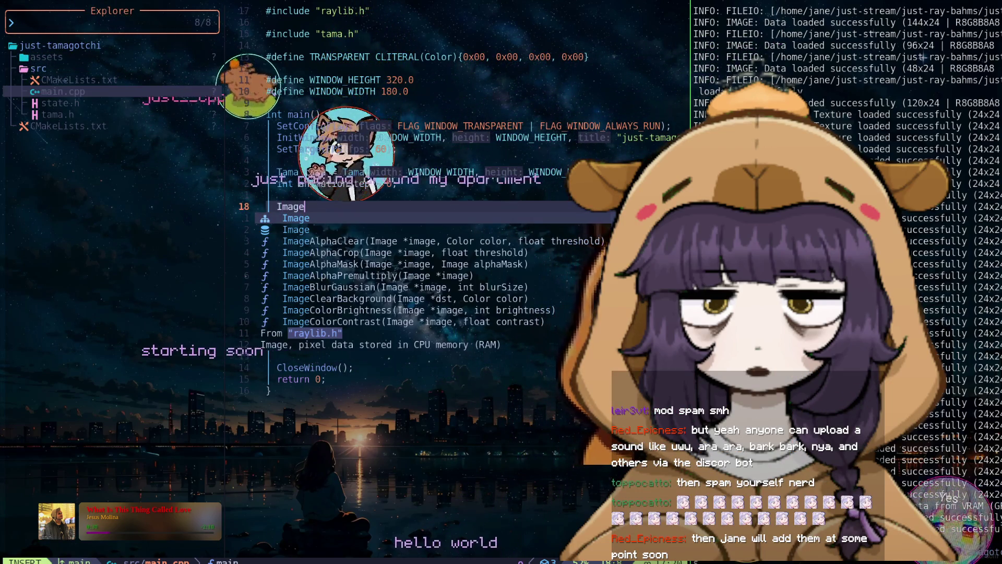
text( egg = Load)
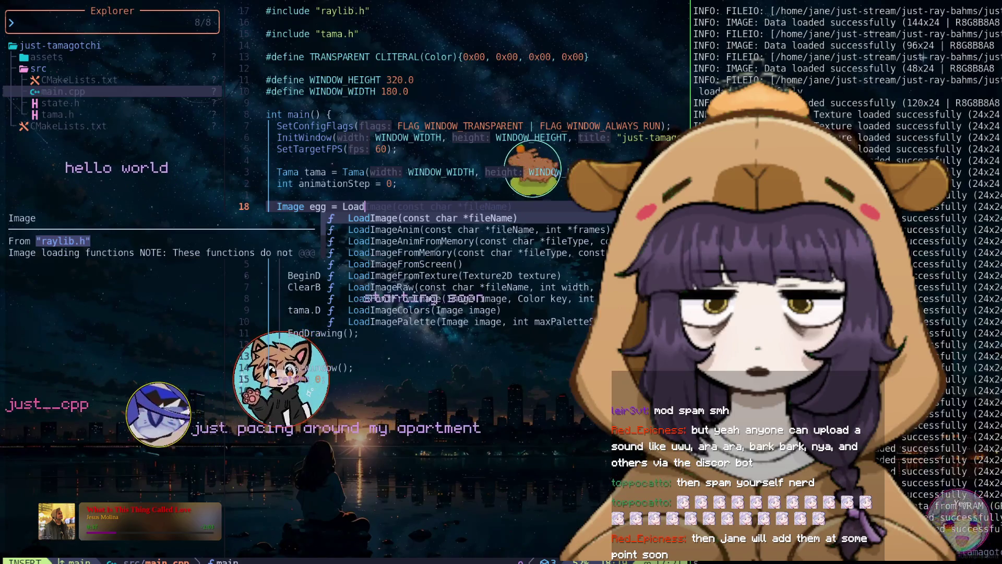
key(Return)
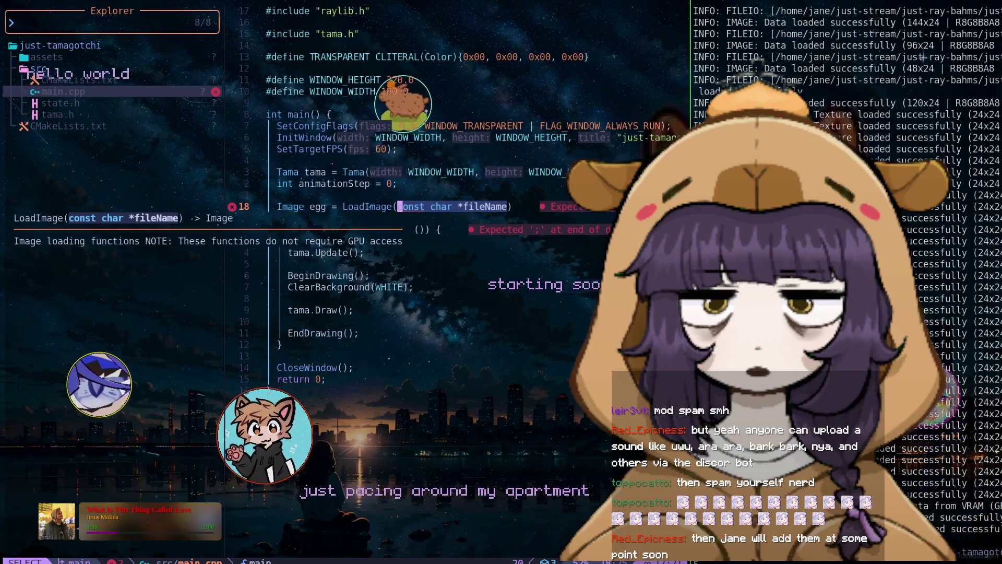
key(BackSpace)
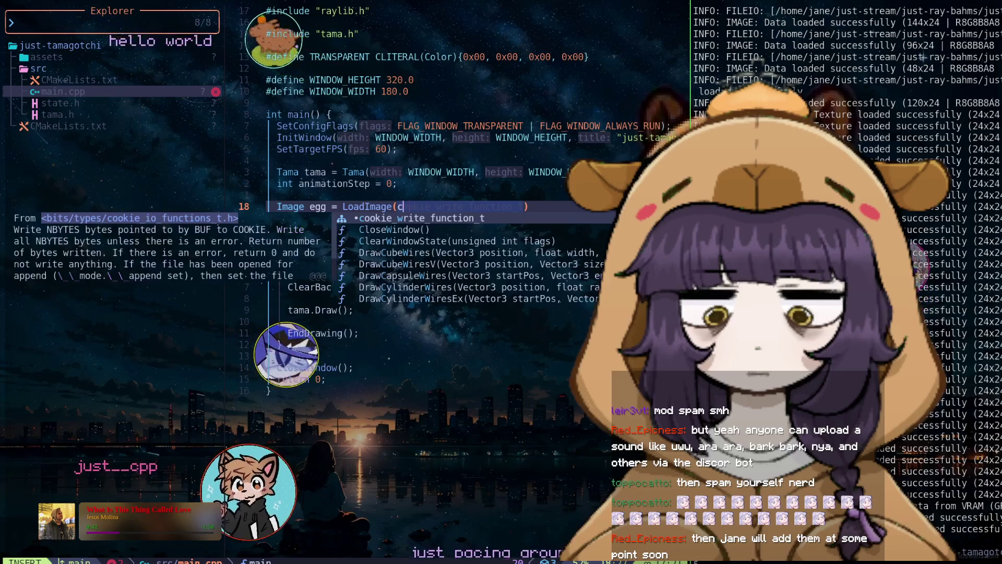
text("/)
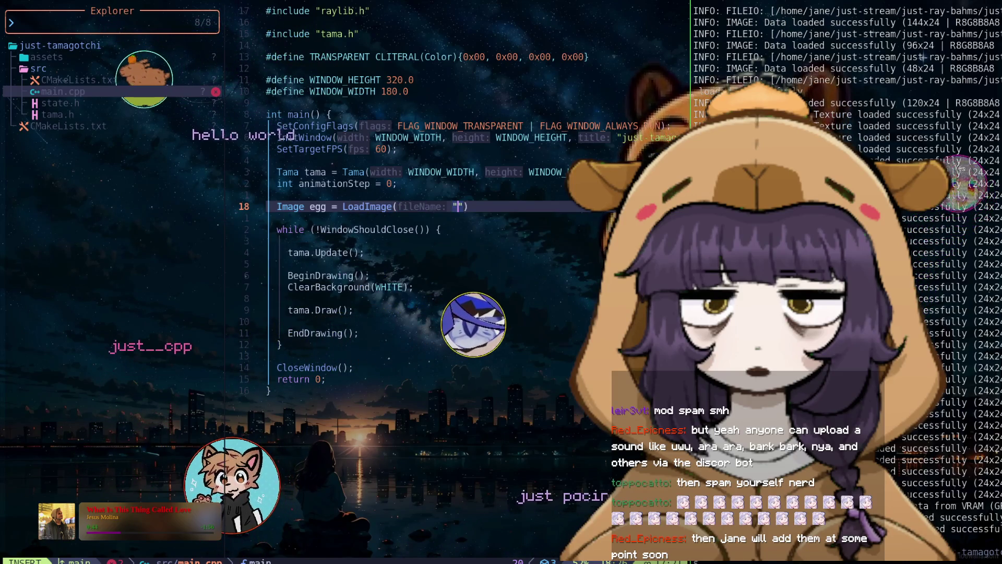
text(hom/)
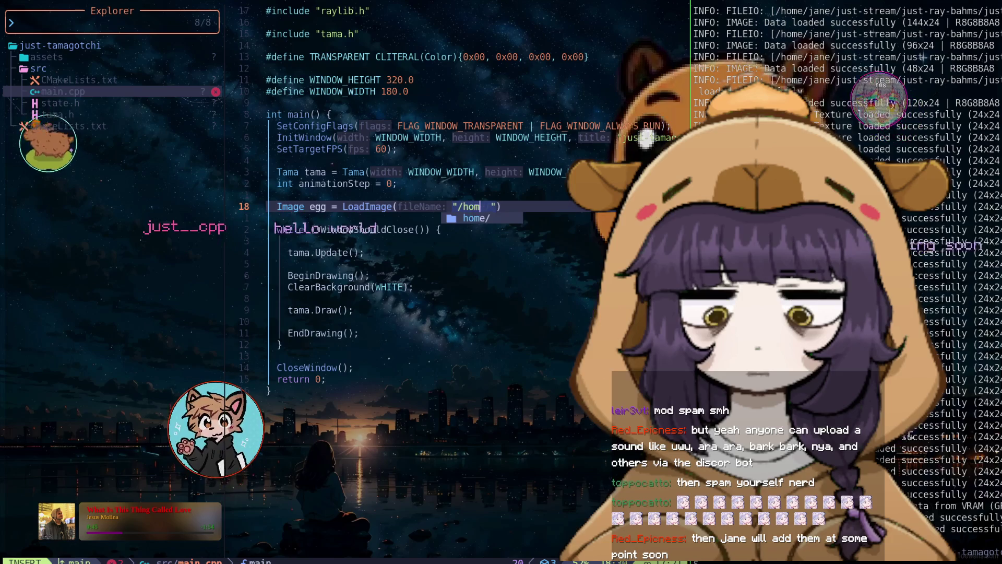
key(BackSpace)
text(e/ja)
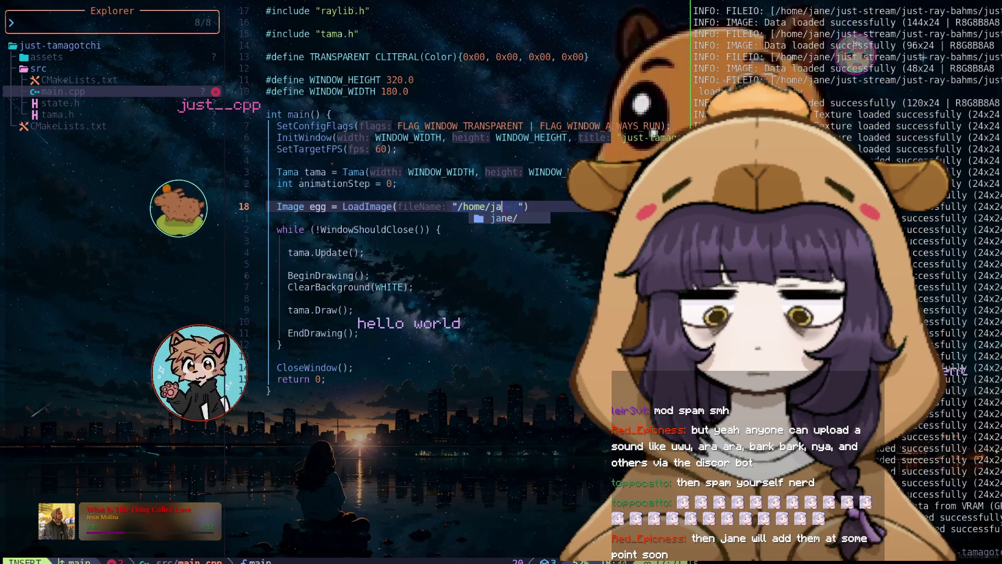
text(ne/just-str)
key(Return)
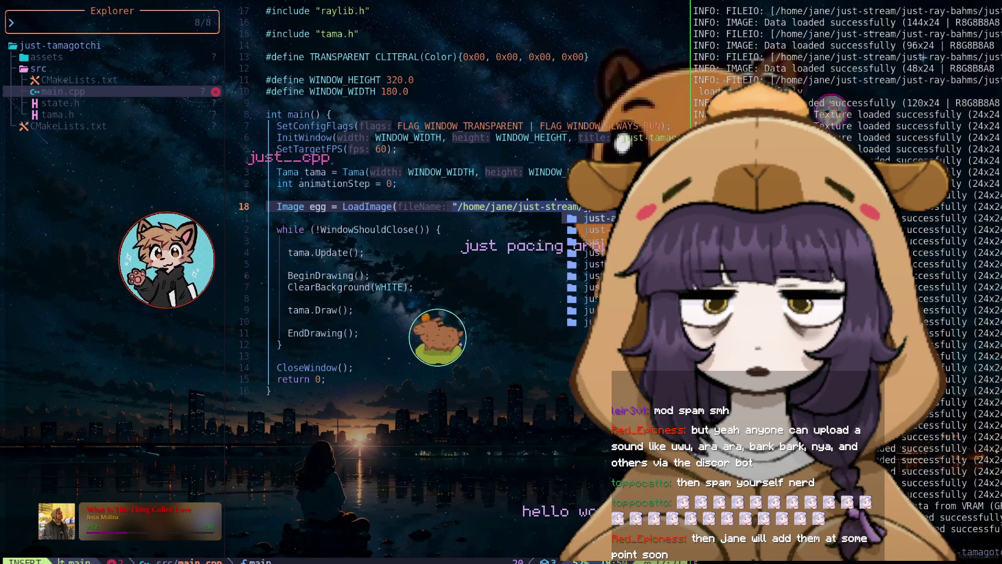
text(just-r)
key(Return)
text(/)
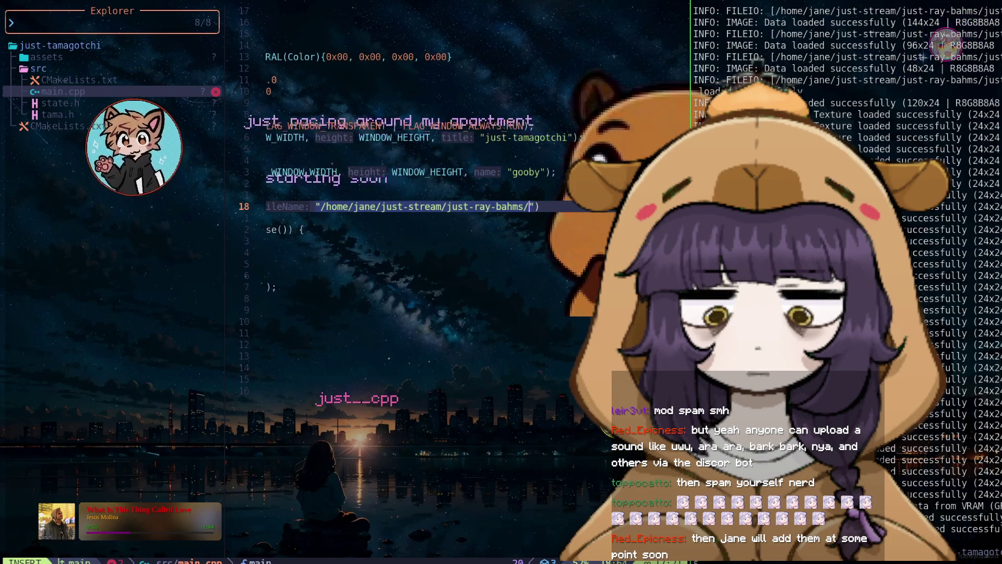
text(tam)
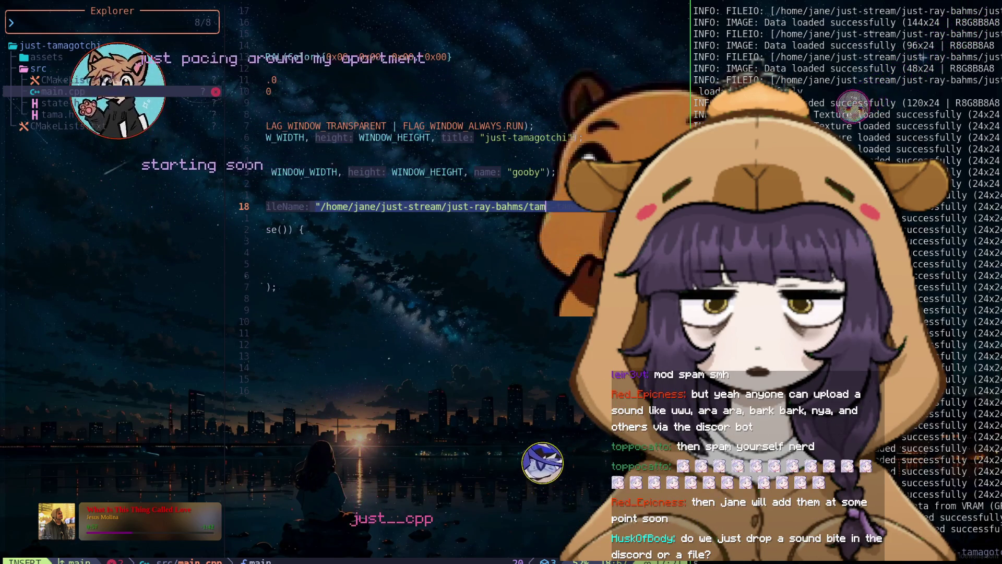
key(Return)
End the egg image path at the assets/ folder and close the line with a semicolon.
text(assets/)
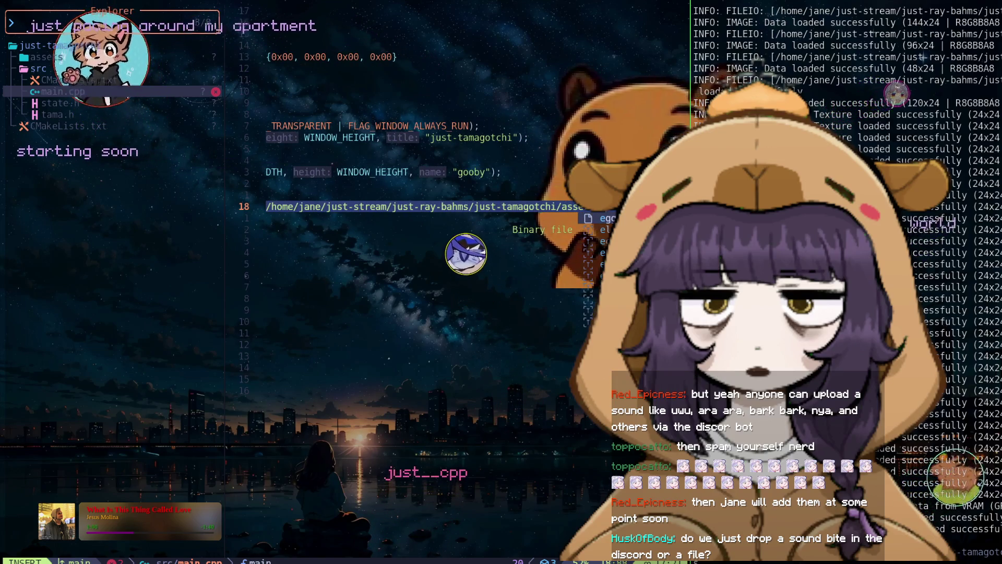
key(Escape)
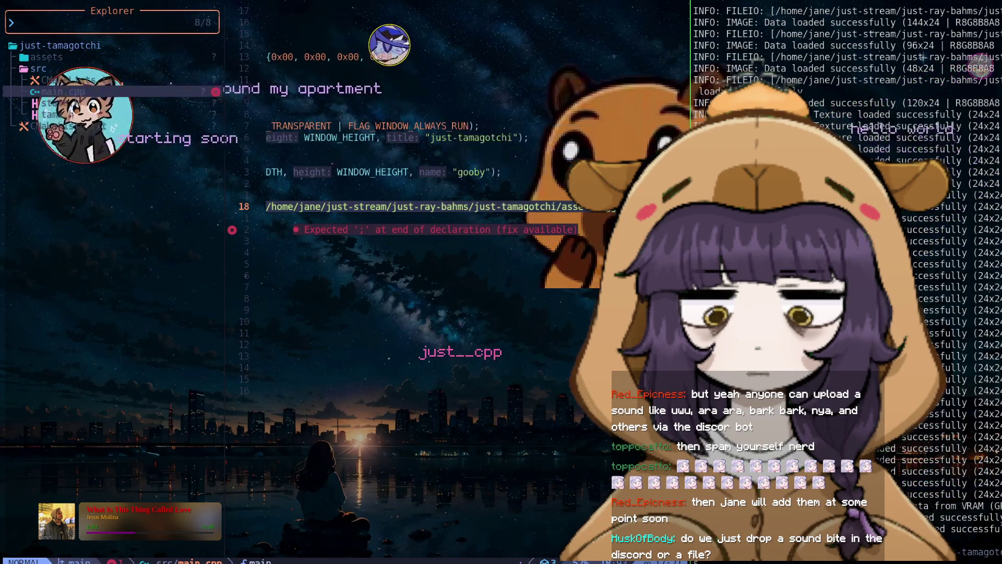
key(0)
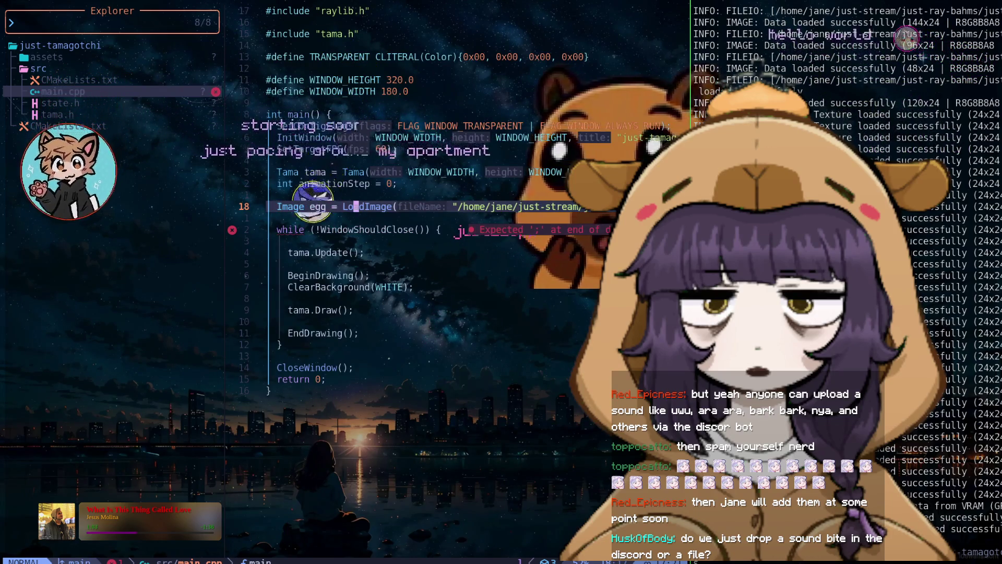
text(A;)
key(Escape)
key(0)
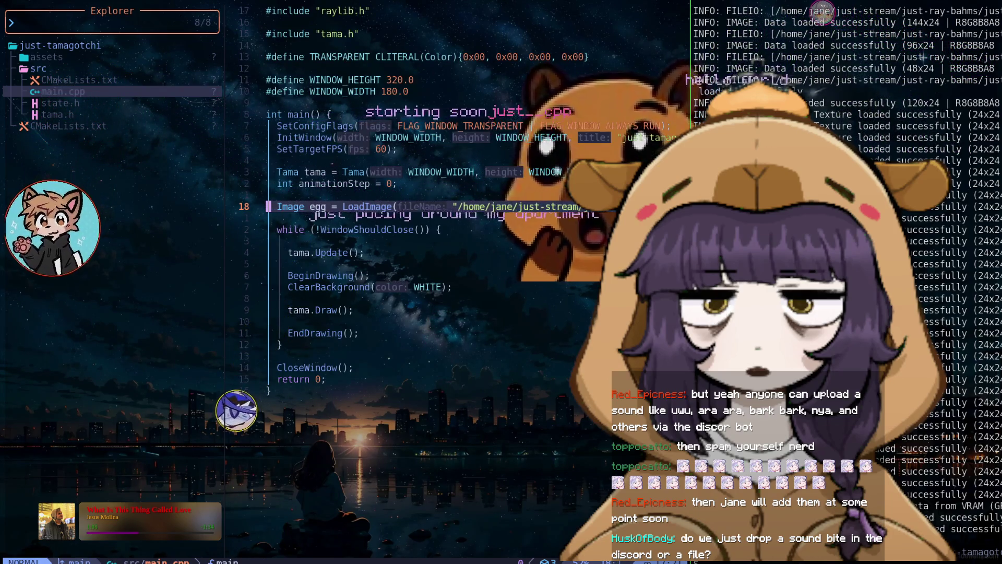
text(o)
text(Texture2D bg)
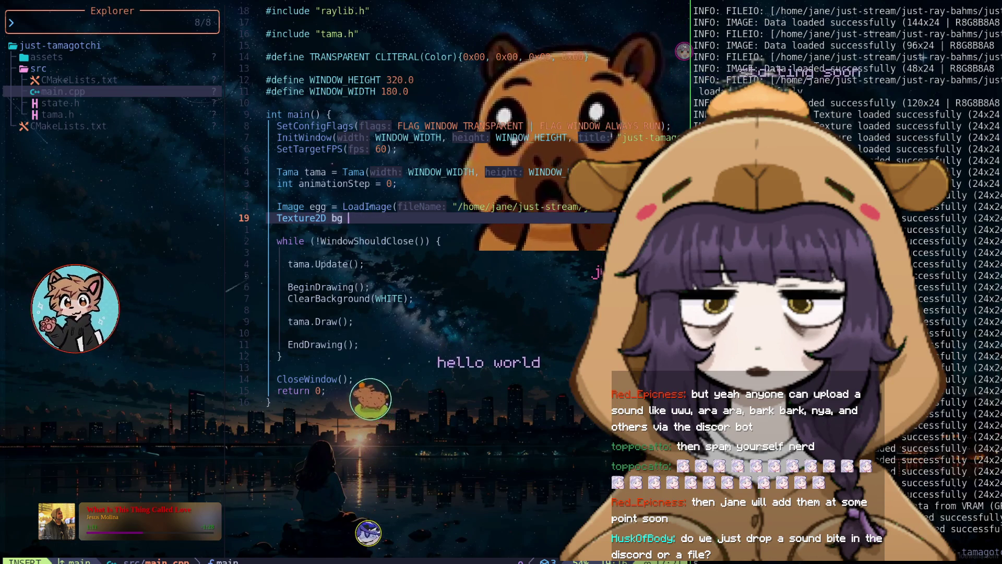
Add Texture2D bg = LoadTextureFromImage(egg); and save main.cpp.
text(Tex)
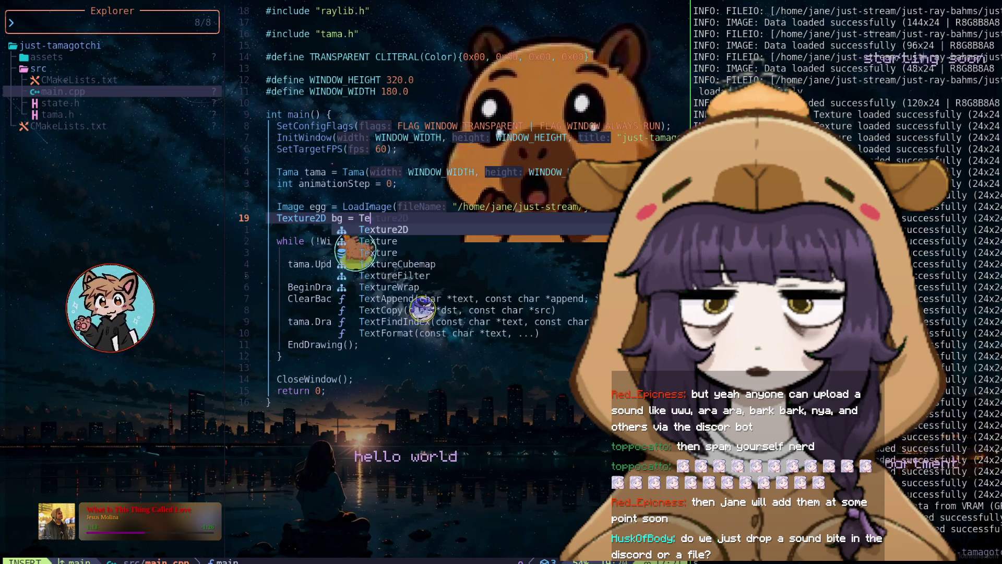
key(BackSpace)
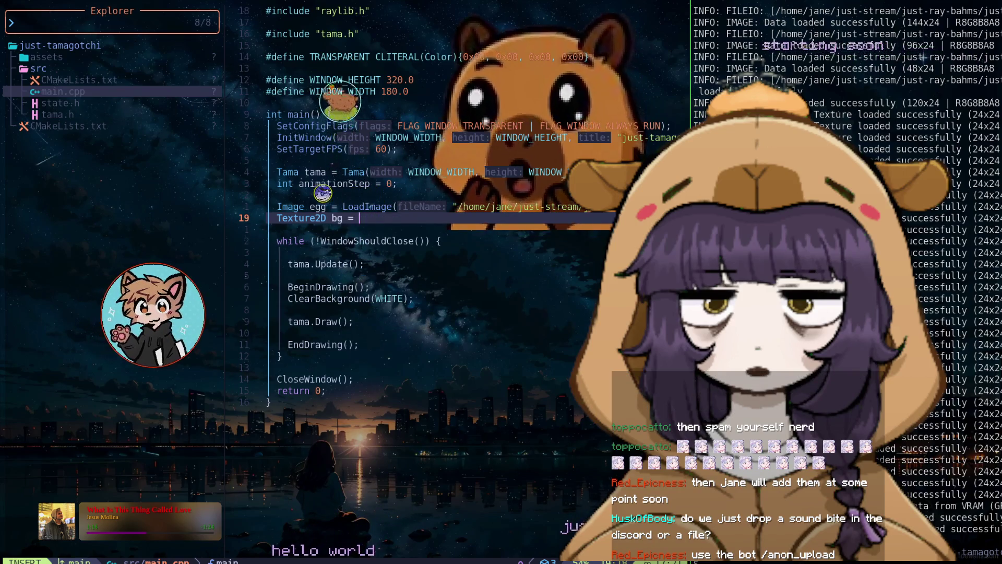
text(TextFromImage(e)
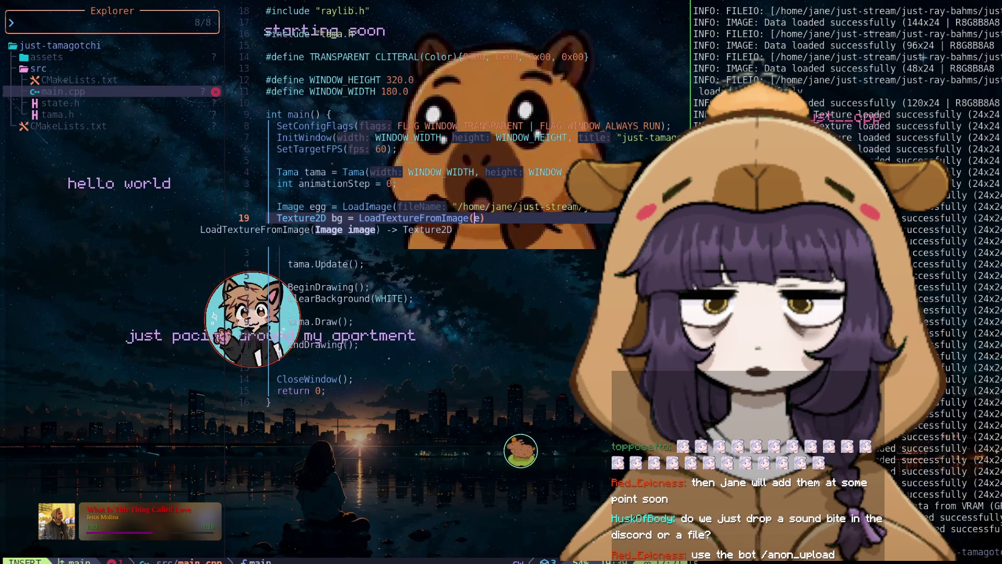
text(;)
key(Escape)
text(:w)
key(Return)
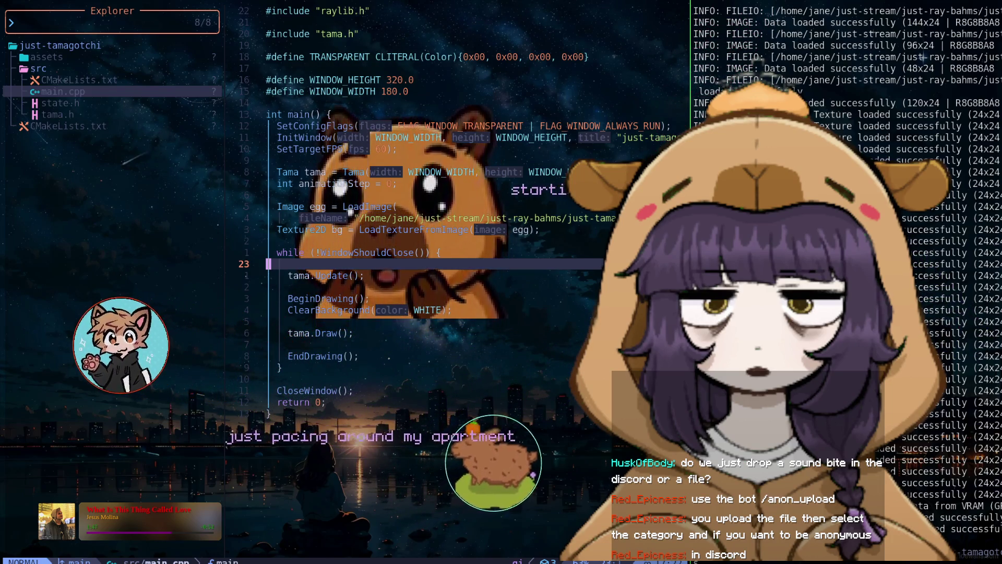
Delete the blank line below the while loop's opening.
key(j)
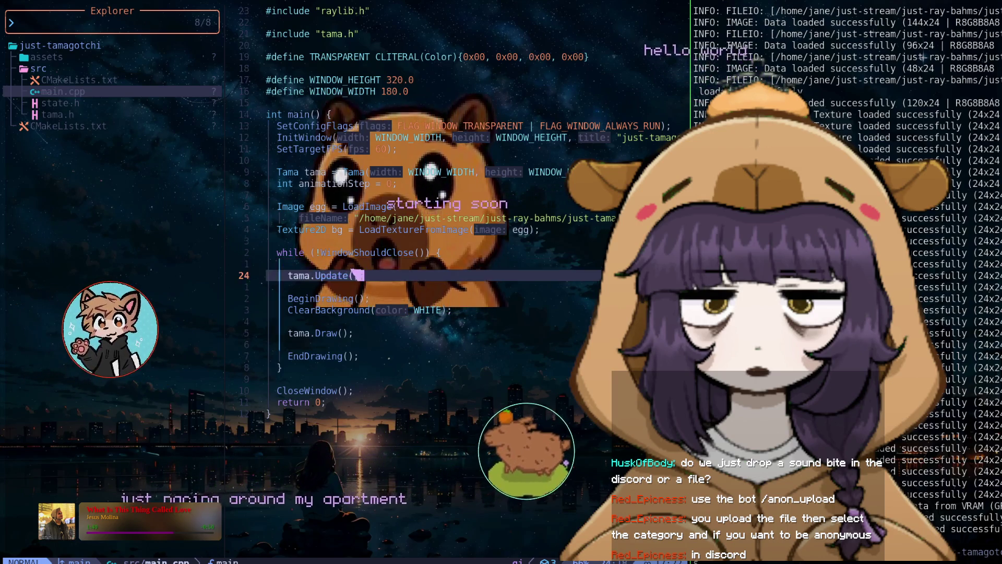
key(j)
key(j)
key(j)
key(j)
key(j)
key(k)
key(k)
key(k)
key(k)
key(k)
key(k)
key(k)
key(k)
key(j)
key(d)
key(d)
key(j)
key(j)
key(j)
key(j)
key(j)
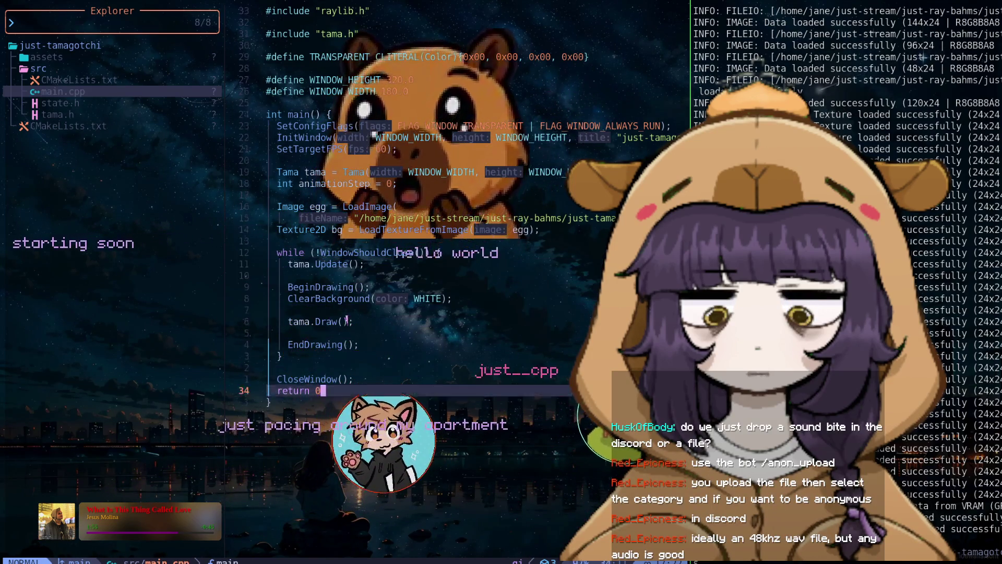
key(k)
key(k)
key(k)
key(k)
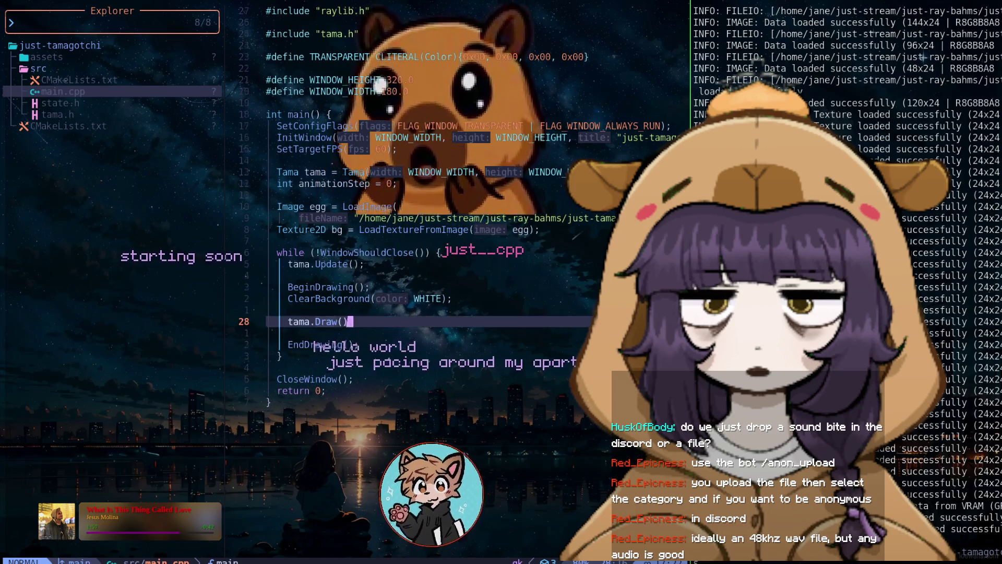
key(k)
key(k)
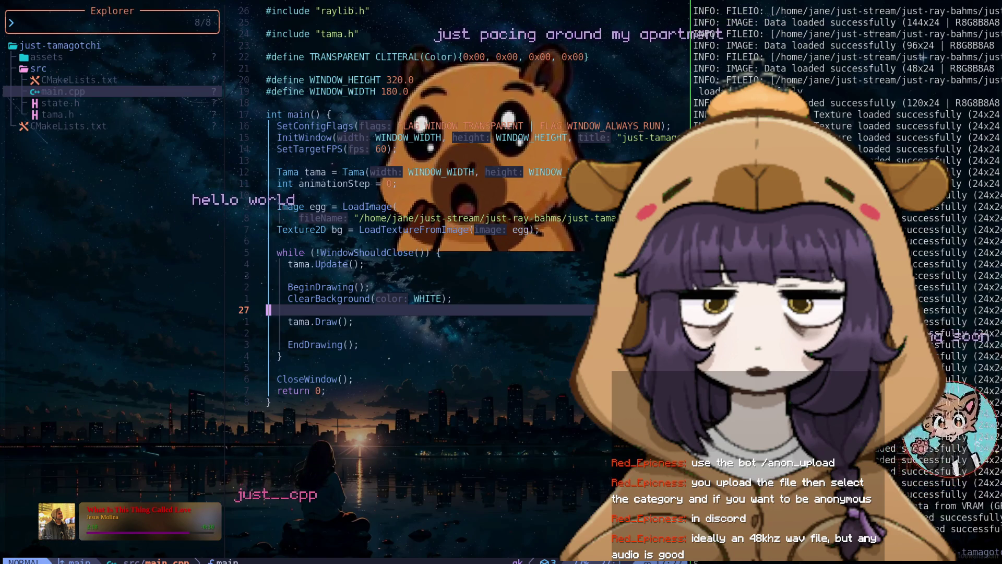
Insert a DrawTexture call from completion next to the tama.Draw() line.
key(j)
key(o)
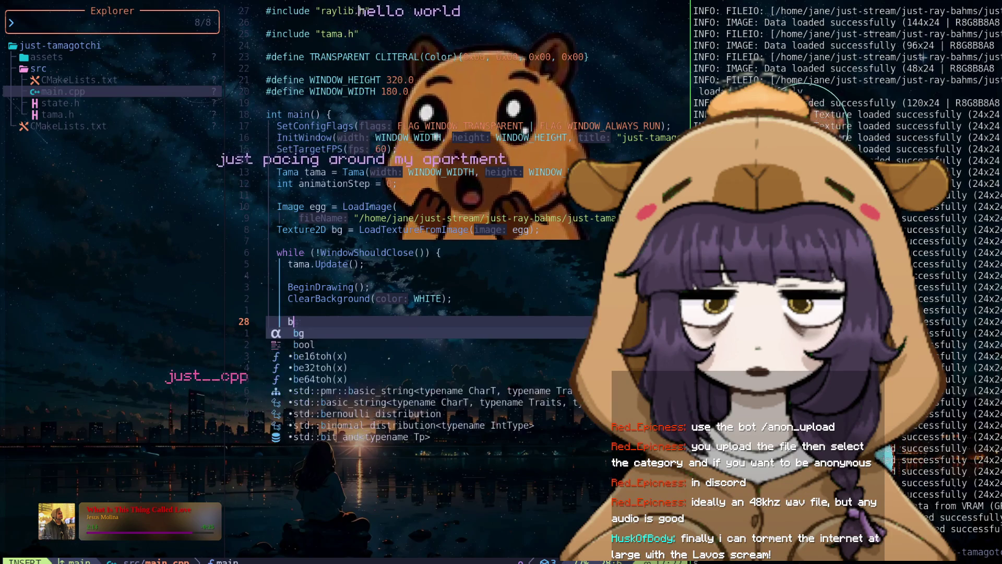
text(g)
key(BackSpace)
text(D)
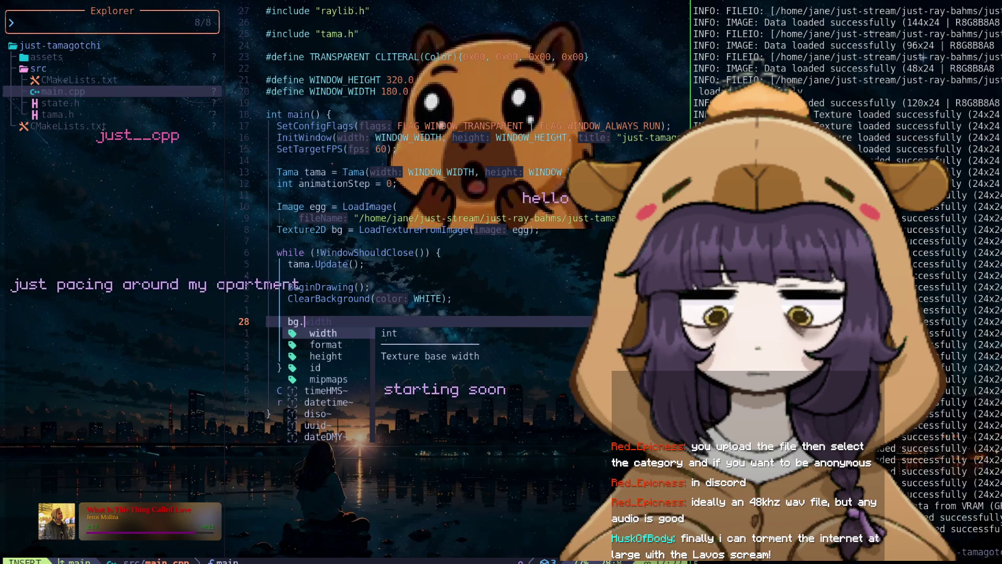
text(j)
key(c)
key(c)
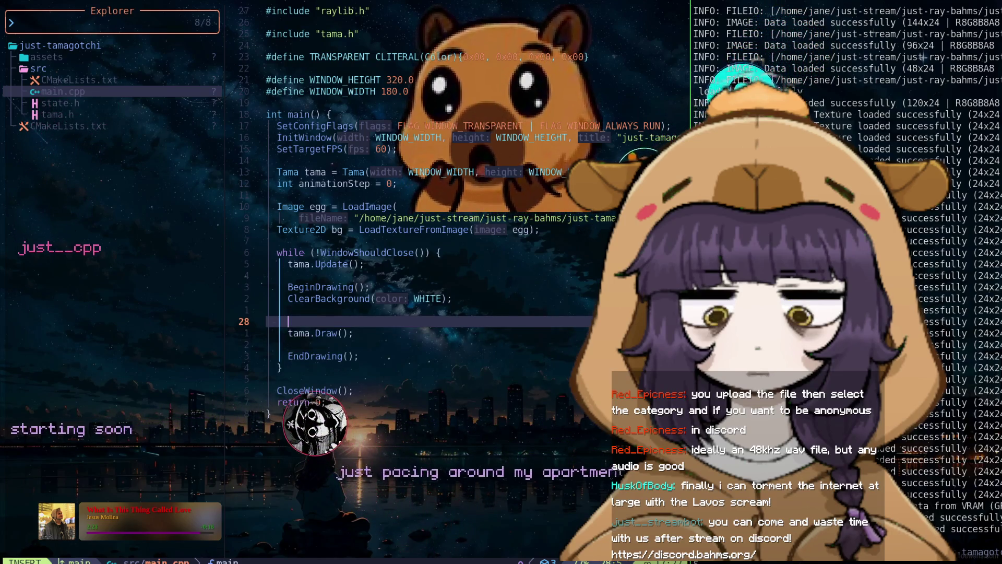
text(Draw)
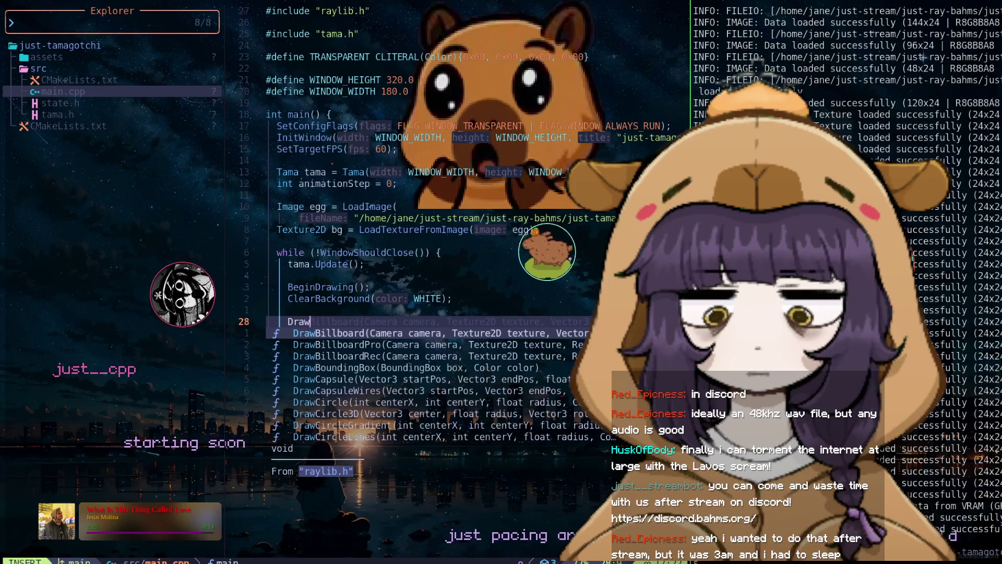
text(Im)
key(BackSpace)
key(BackSpace)
text(Te)
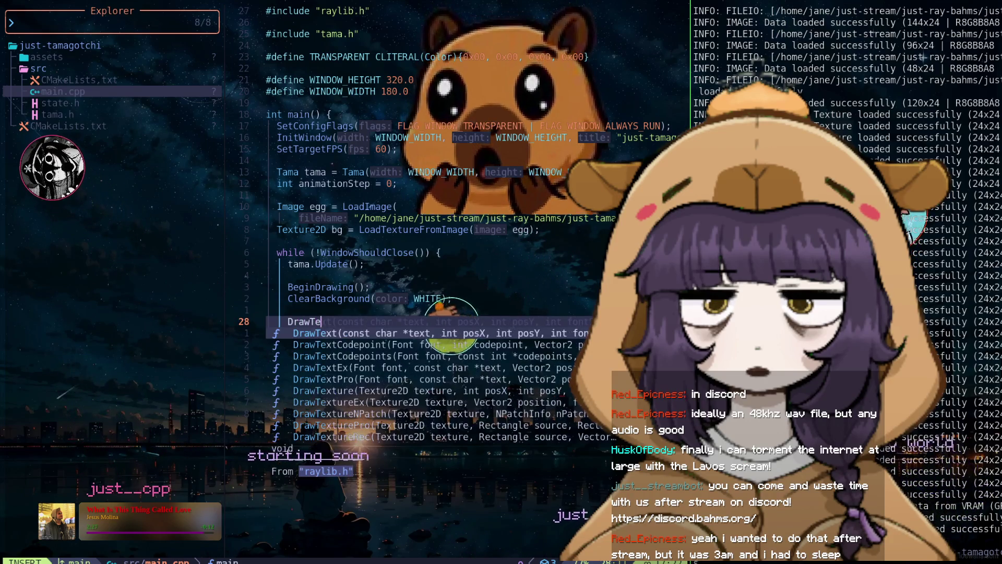
text(xture)
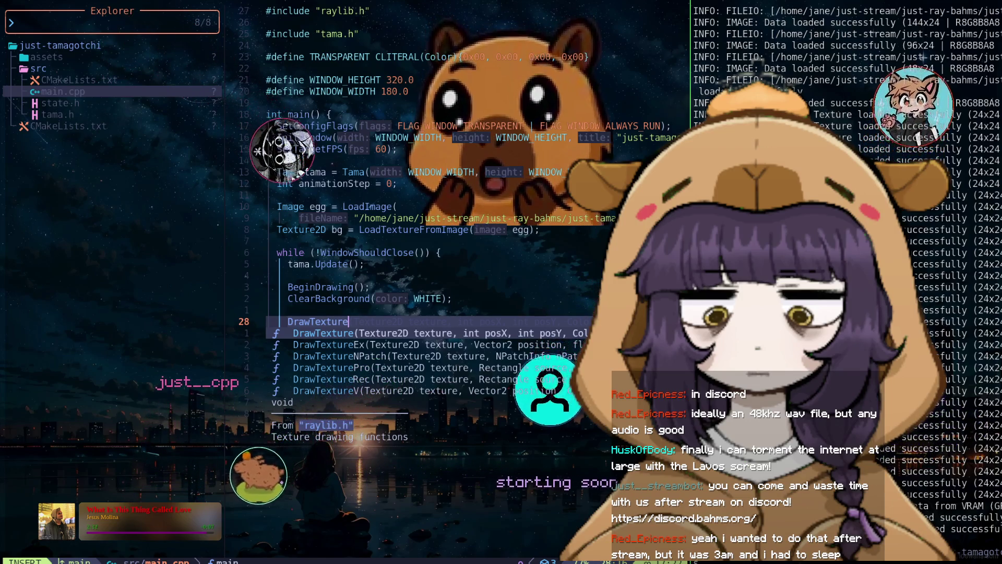
key(Return)
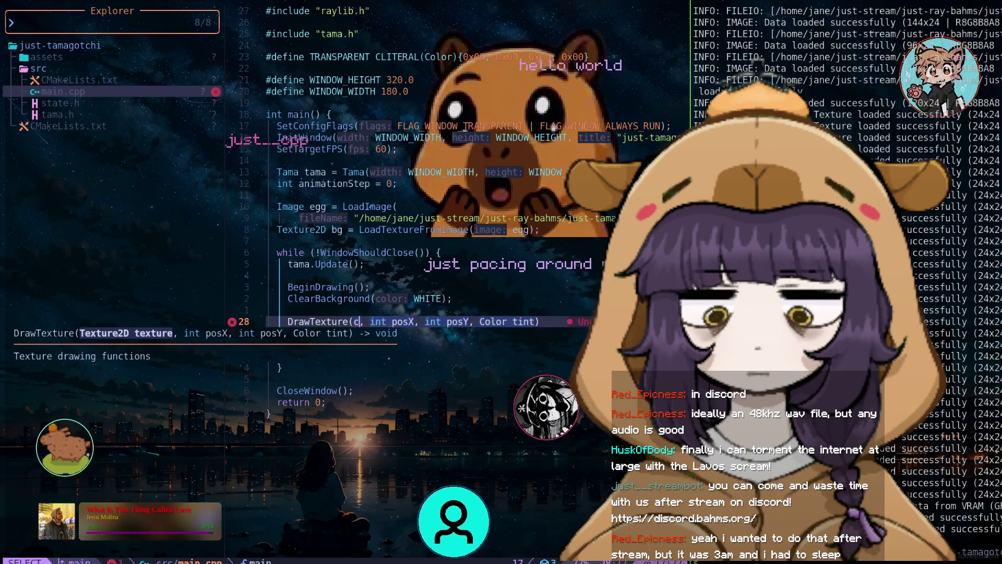
Set the DrawTexture arguments to bg, 0, 0, TRANSPARENT.
text(cw)
key(BackSpace)
key(BackSpace)
key(Delete)
key(Delete)
key(Delete)
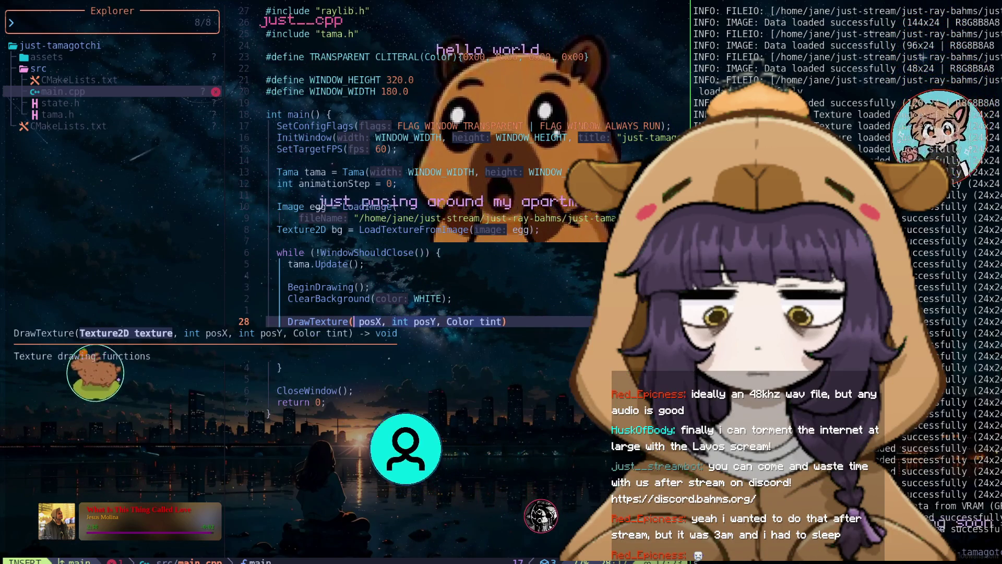
key(Delete)
key(Delete)
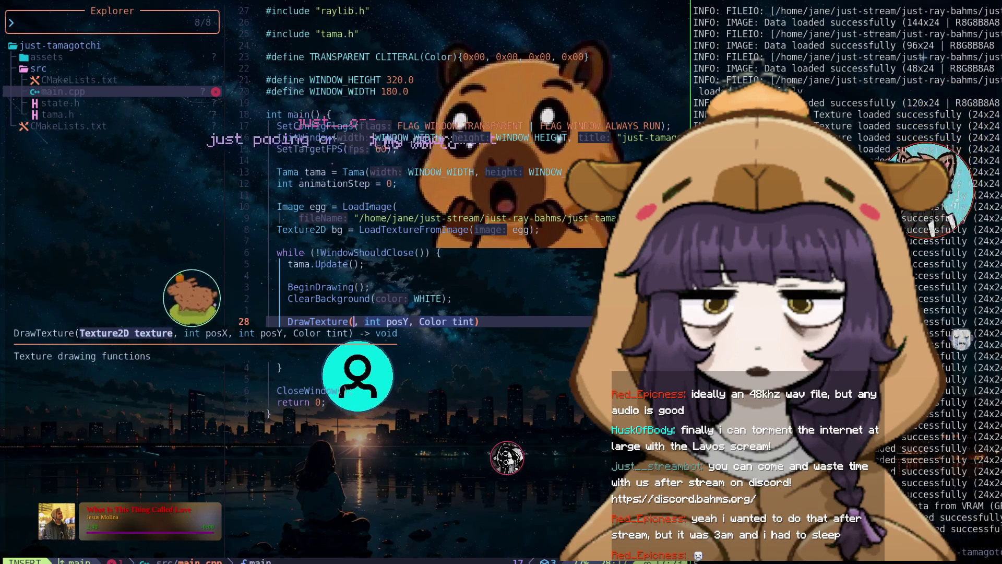
text(bg)
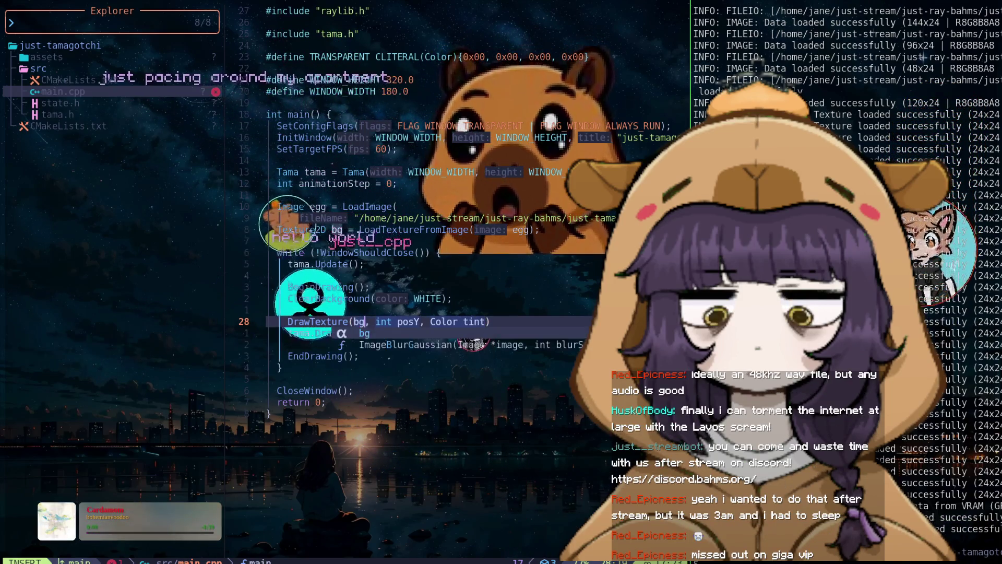
key(Escape)
text(d)
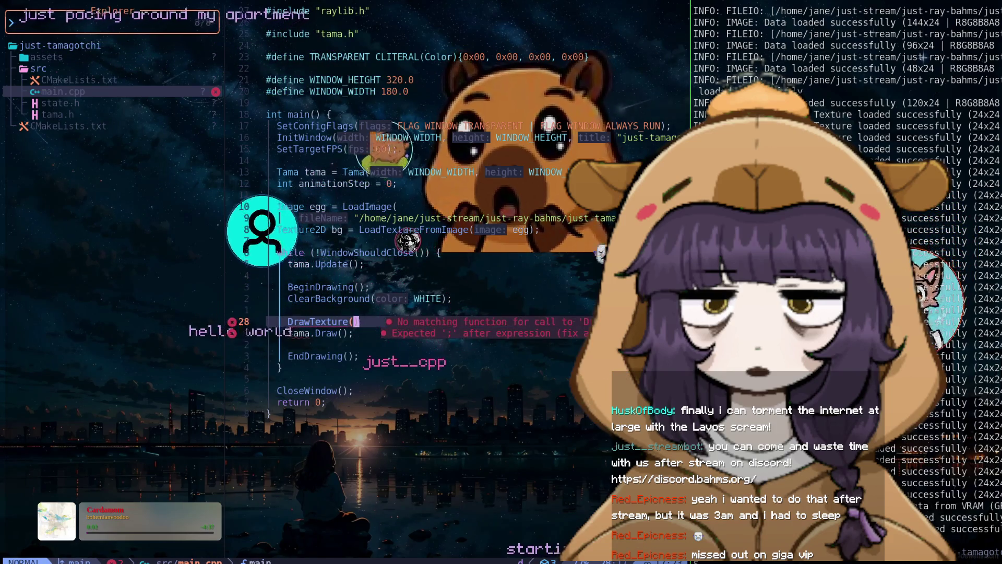
text(ibbh)
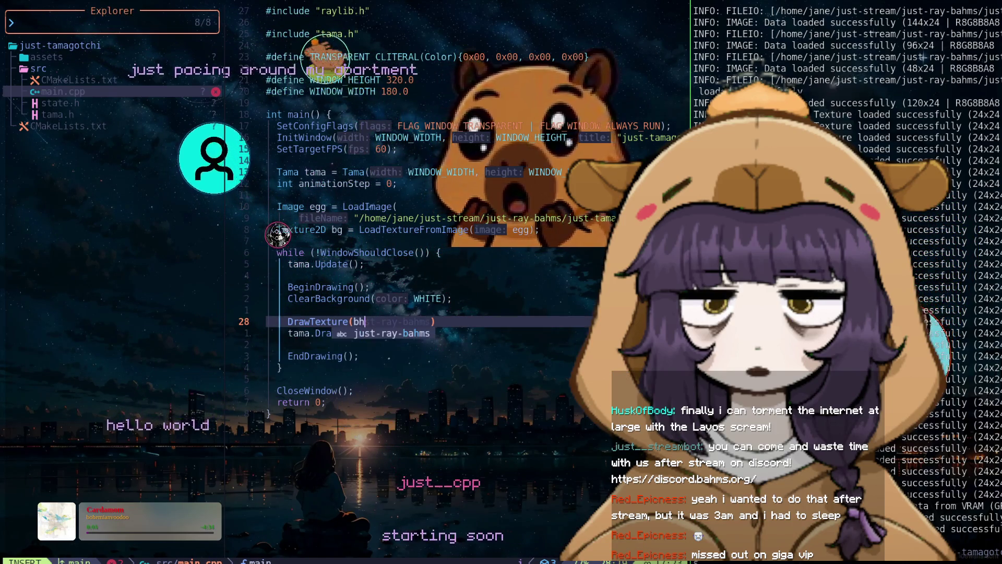
key(BackSpace)
text(g, 0, 0)
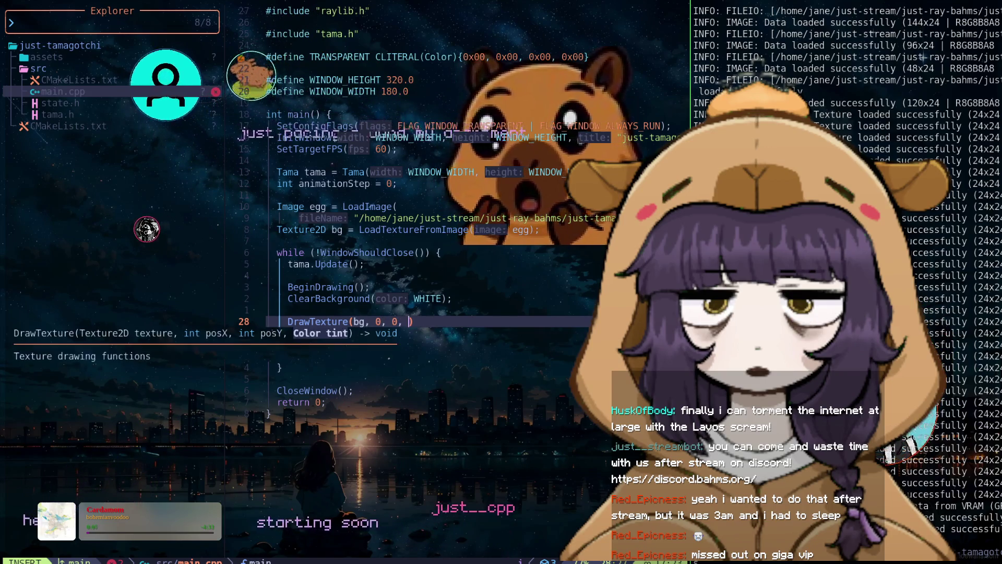
text(, TRANSPARENT)
key(Escape)
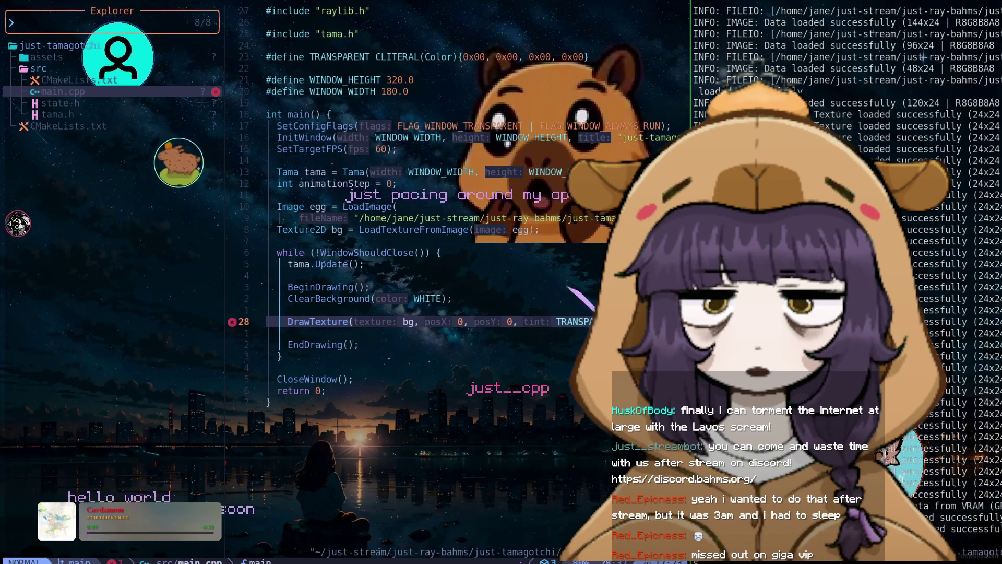
Restore the accidentally deleted tama.Draw() line.
key(j)
key(d)
key(d)
key(k)
key(k)
key(k)
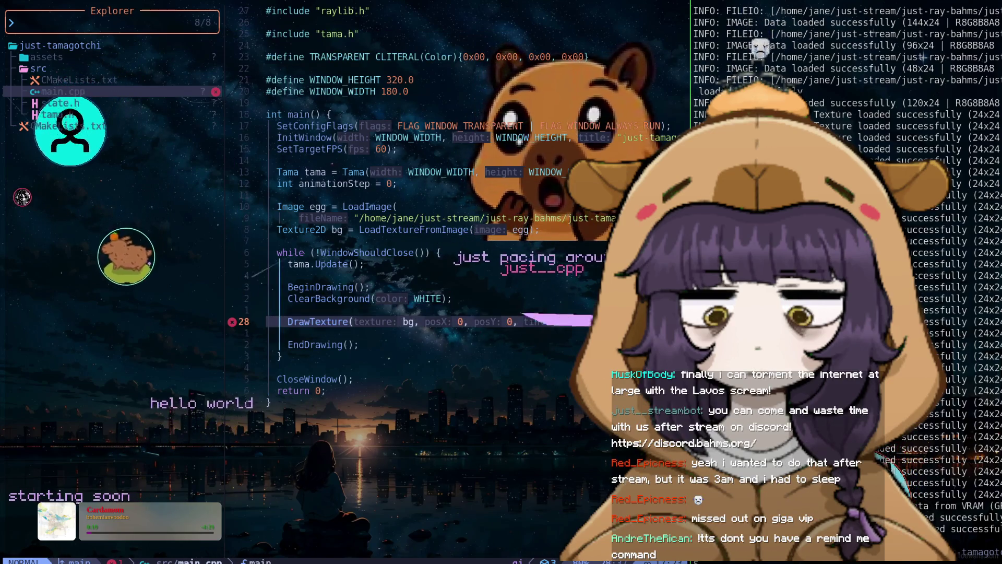
key(j)
key(j)
key(p)
key(k)
key(O)
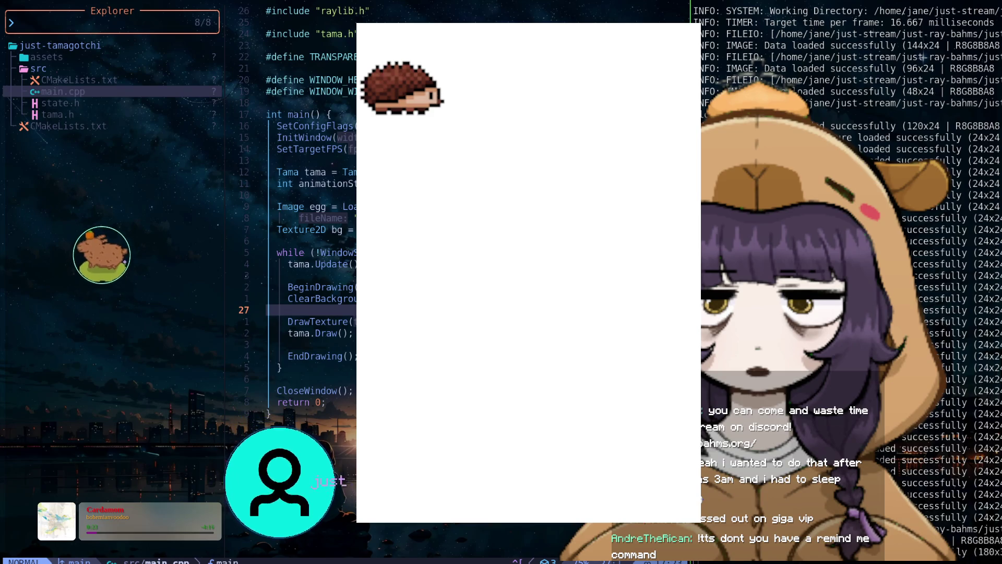
Select the assets folder in the Neo-tree explorer.
click(47, 57)
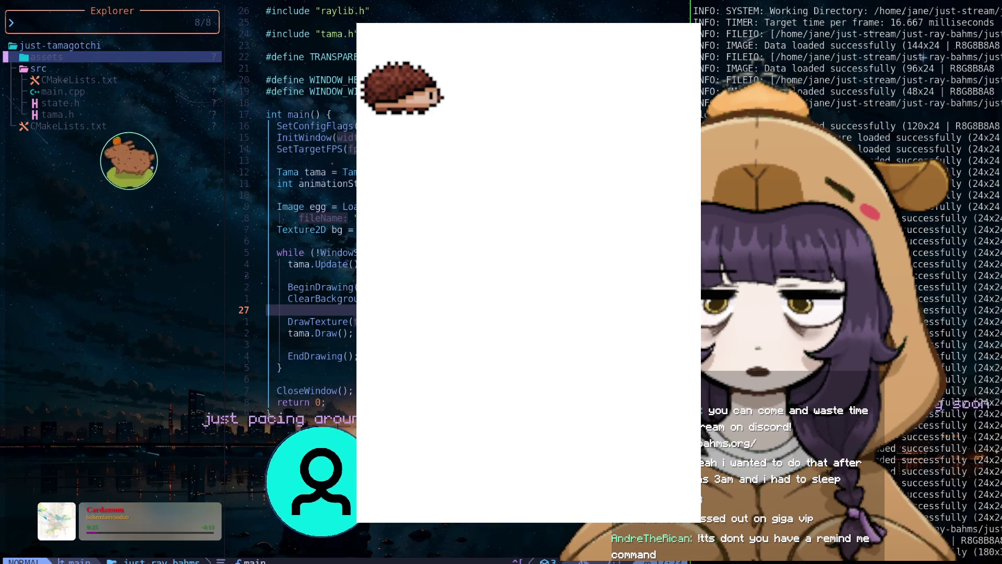
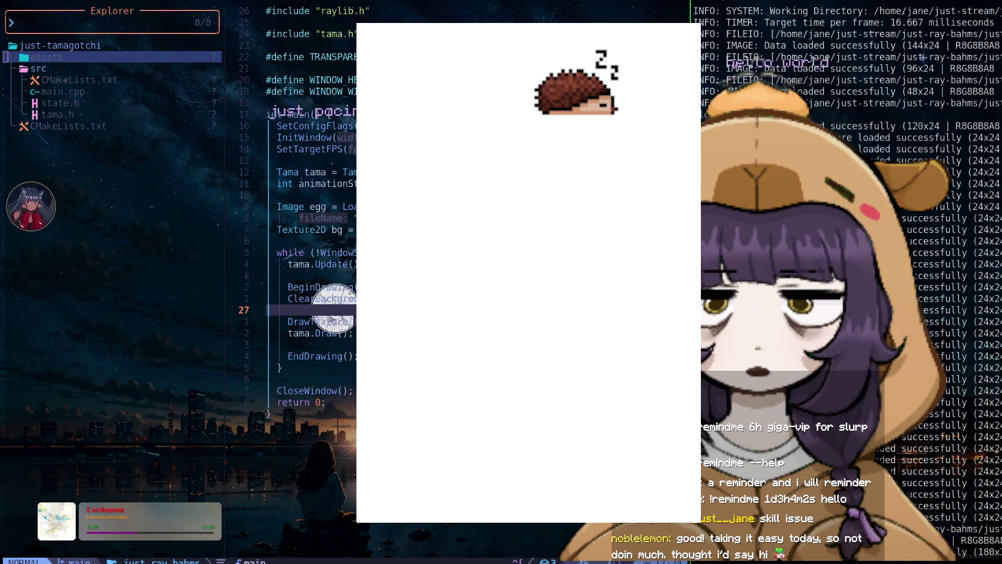
Close the running tamagotchi window and return to the while-loop line in main.cpp.
click(268, 275)
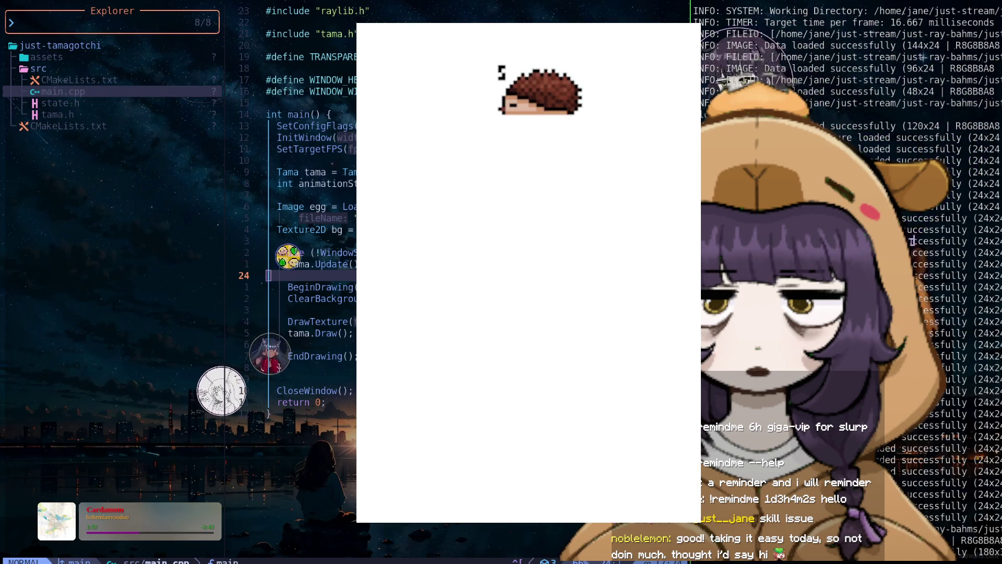
key(Escape)
click(438, 252)
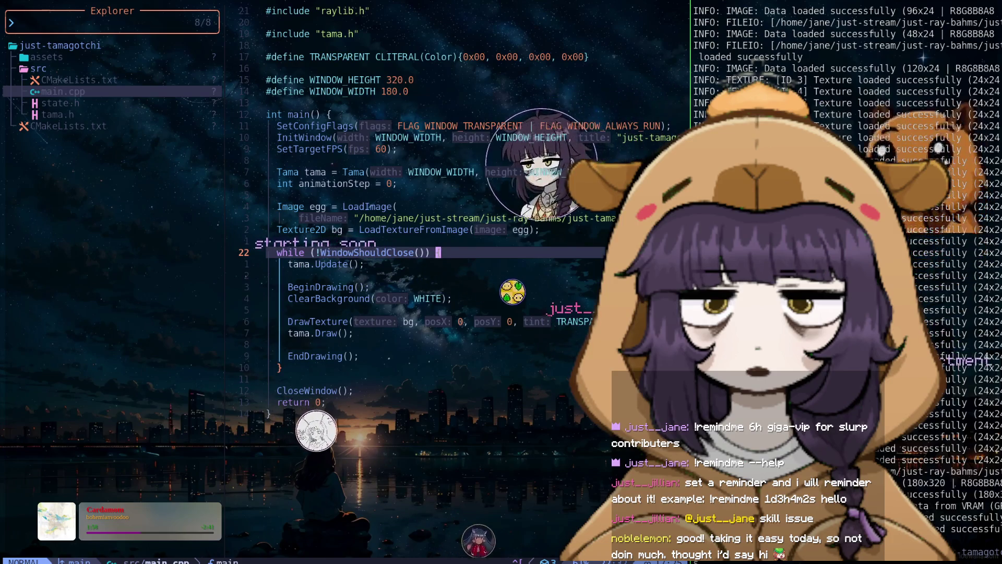
Change the ClearBackground colour from WHITE to TRANSPARENT.
key(j)
key(j)
key(j)
key(j)
key(j)
key(j)
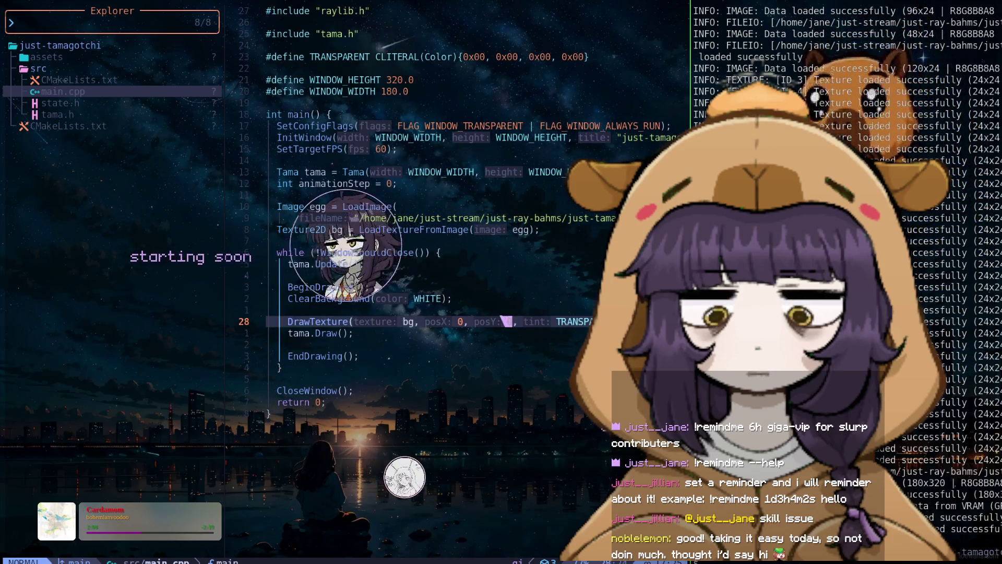
key(b)
key(b)
key(b)
click(439, 298)
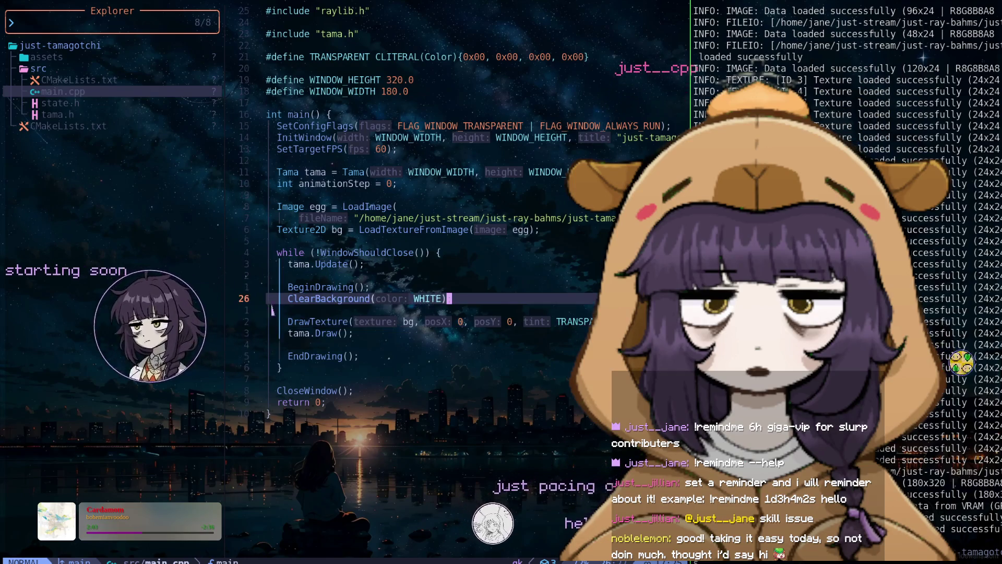
text(ciwTRANSPARENT)
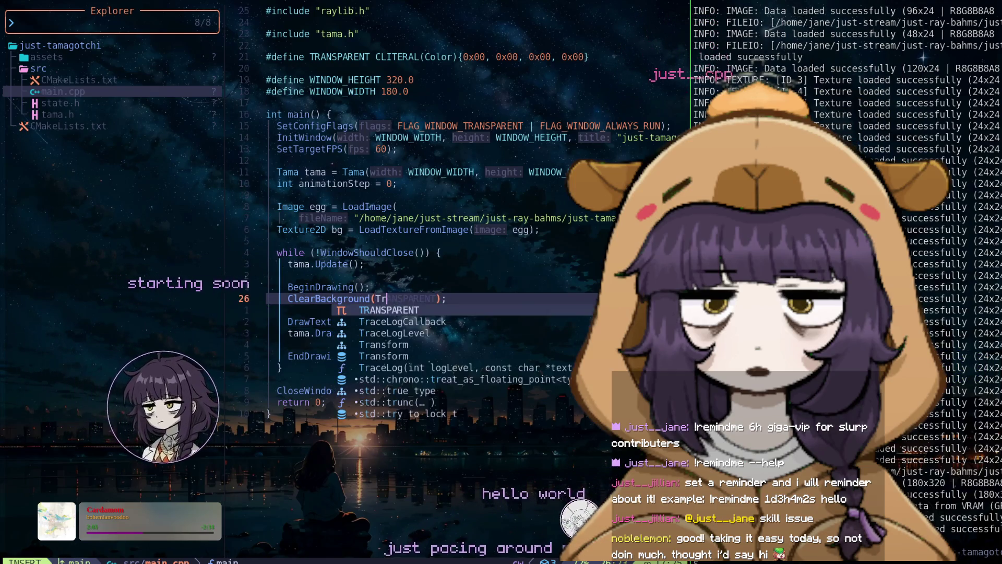
key(Escape)
key(Escape)
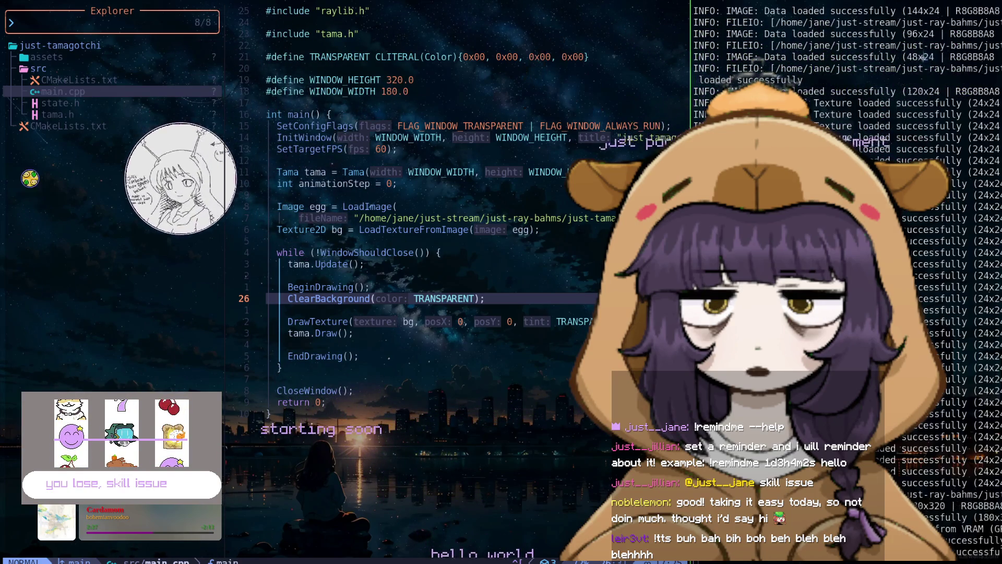
Set the DrawTexture tint to WHITE, save main.cpp, and rebuild the tamagotchi.
key(j)
key(v)
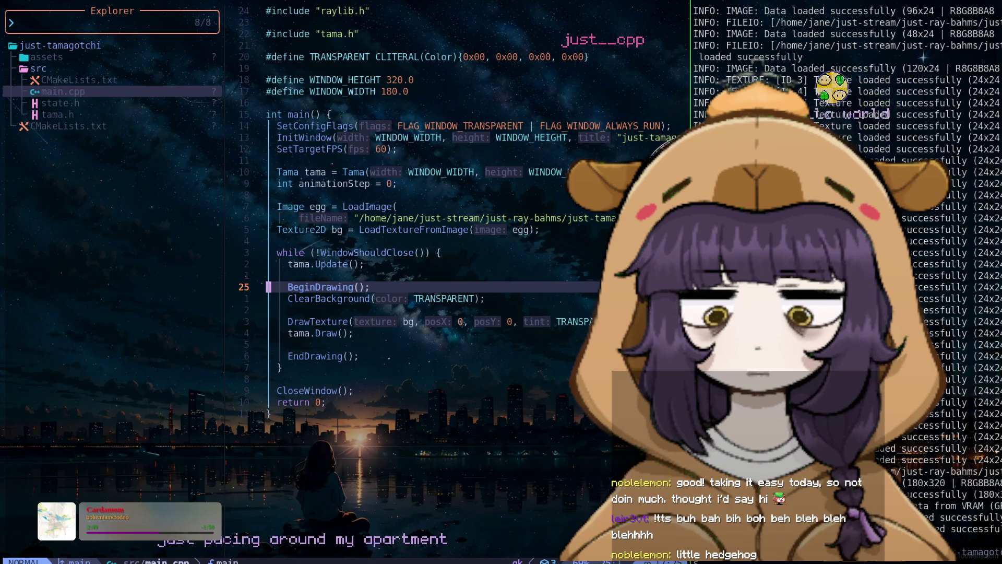
click(561, 322)
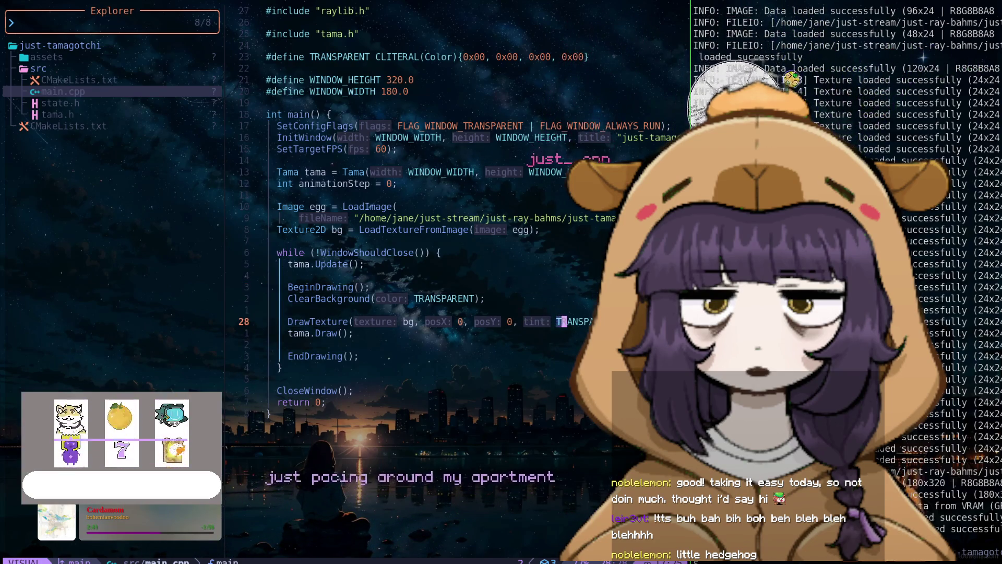
text(WHITE)
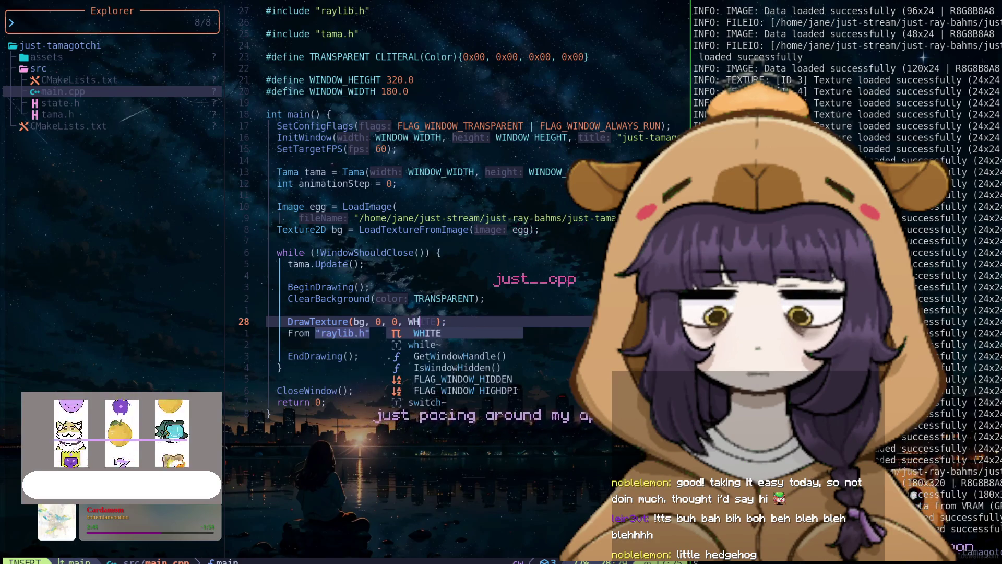
key(Escape)
key(Return)
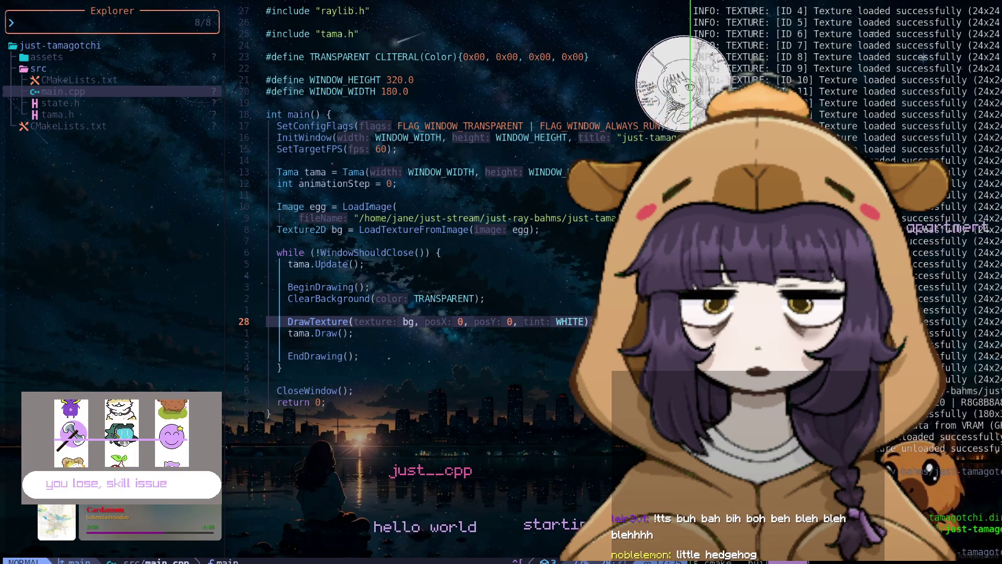
key(Return)
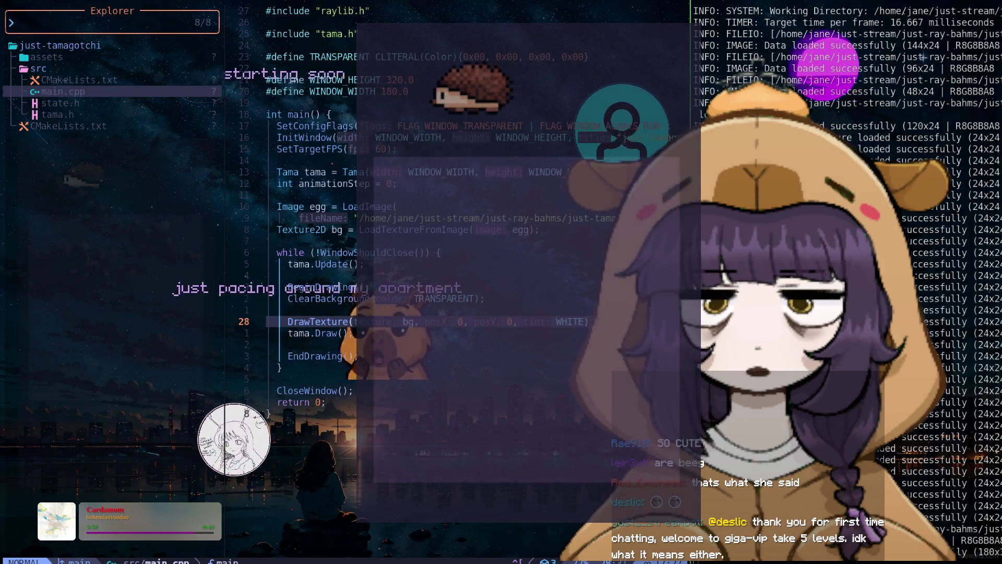
While the relaunched hedgehog runs, move back up to blank line 21 in main.cpp.
key(V)
key(k)
key(k)
key(k)
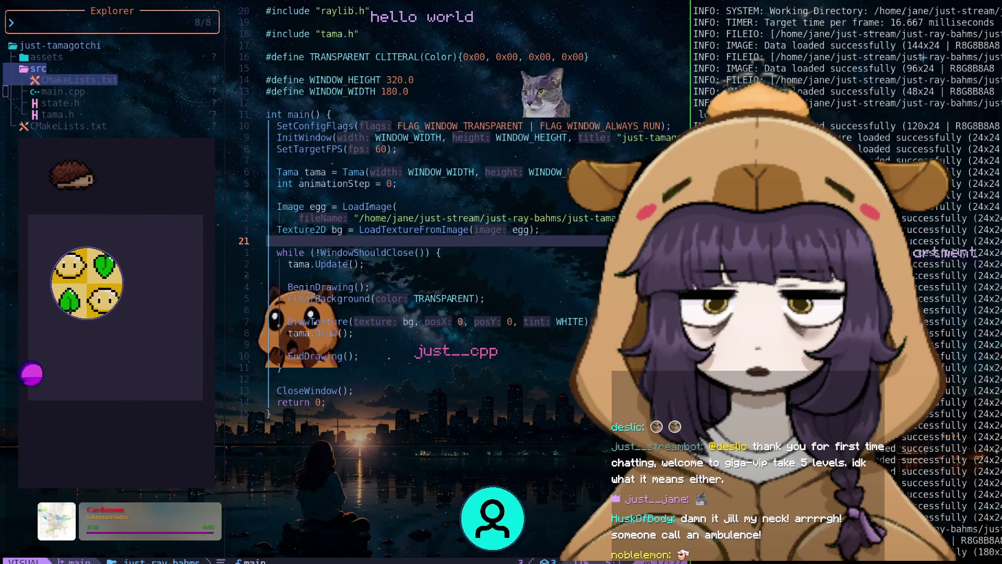
Browse the Neo-tree src folder and open tama.h in a new tab.
click(350, 391)
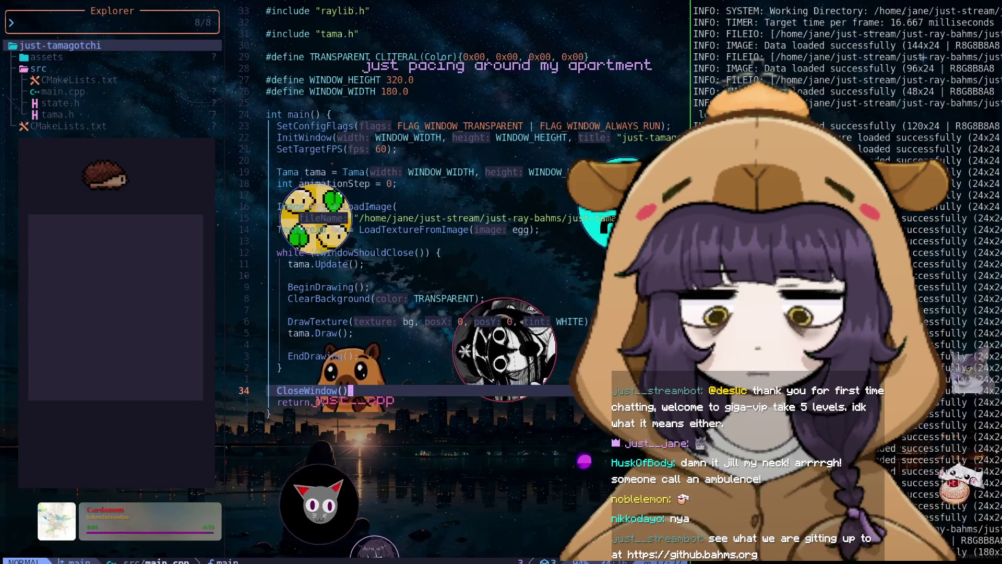
click(6, 56)
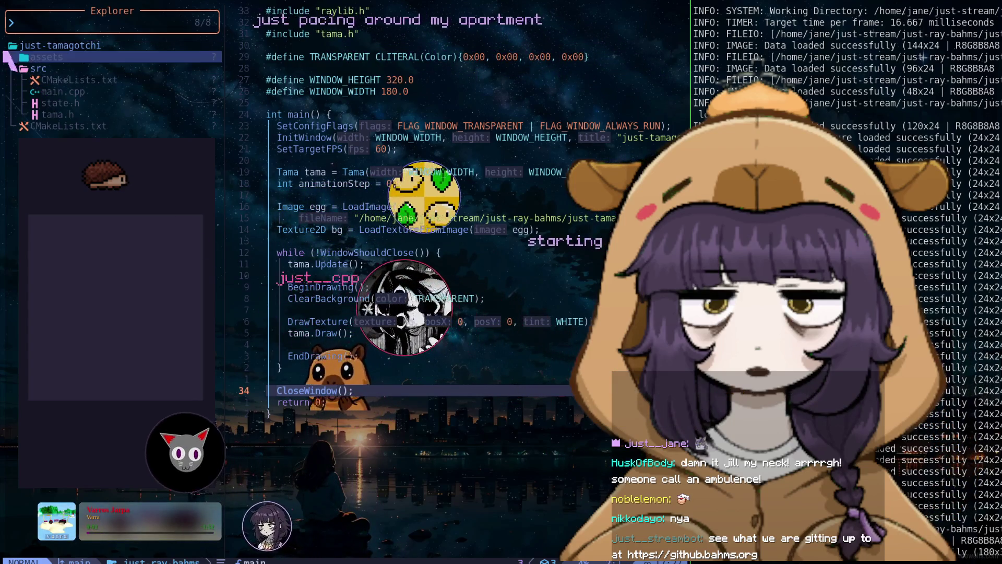
key(shift+g)
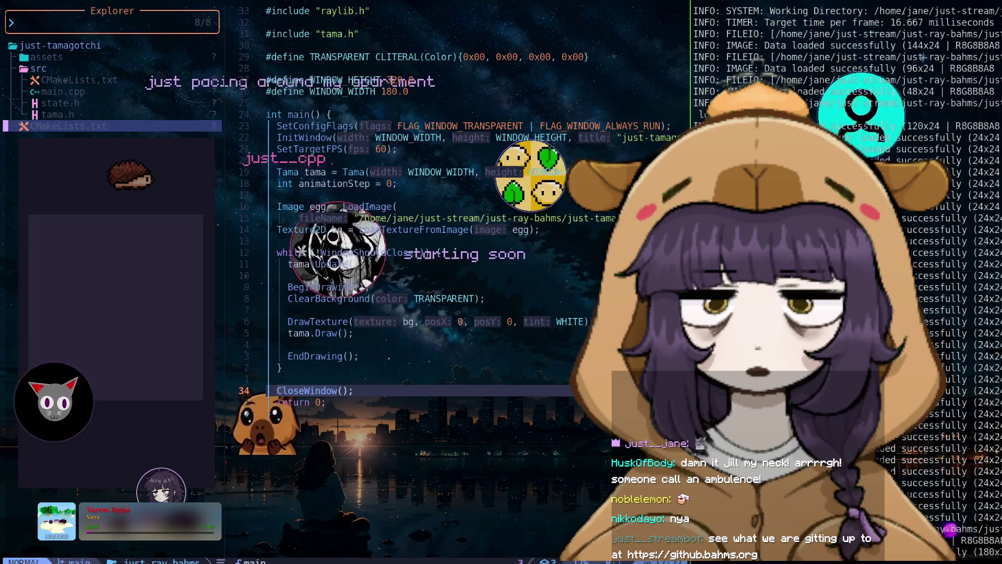
key(k)
key(V)
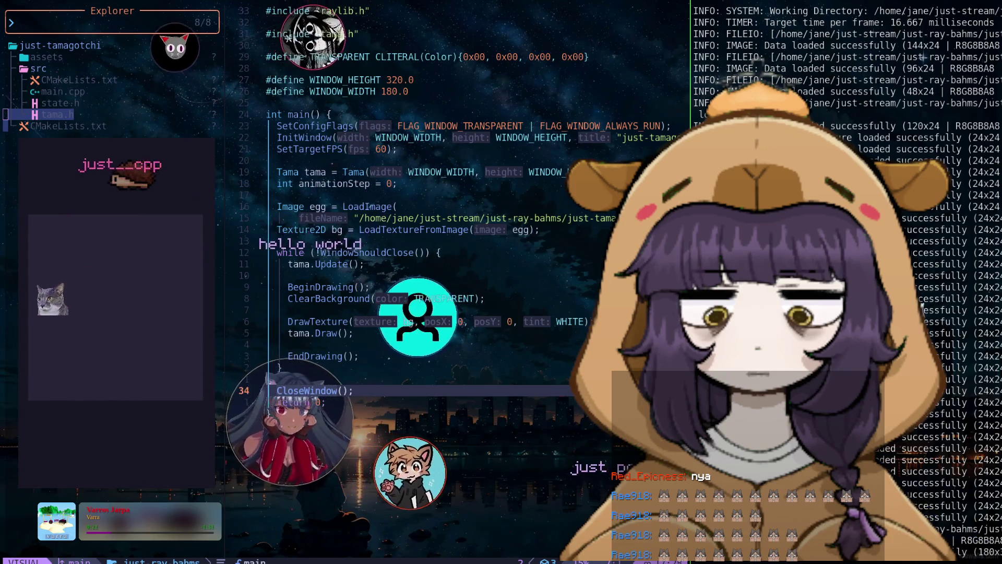
click(361, 263)
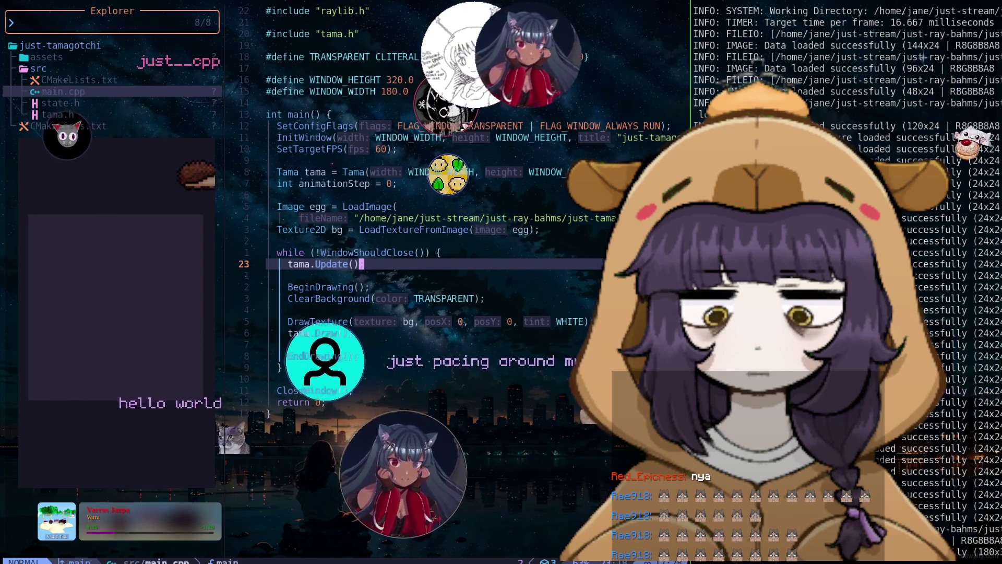
click(339, 252)
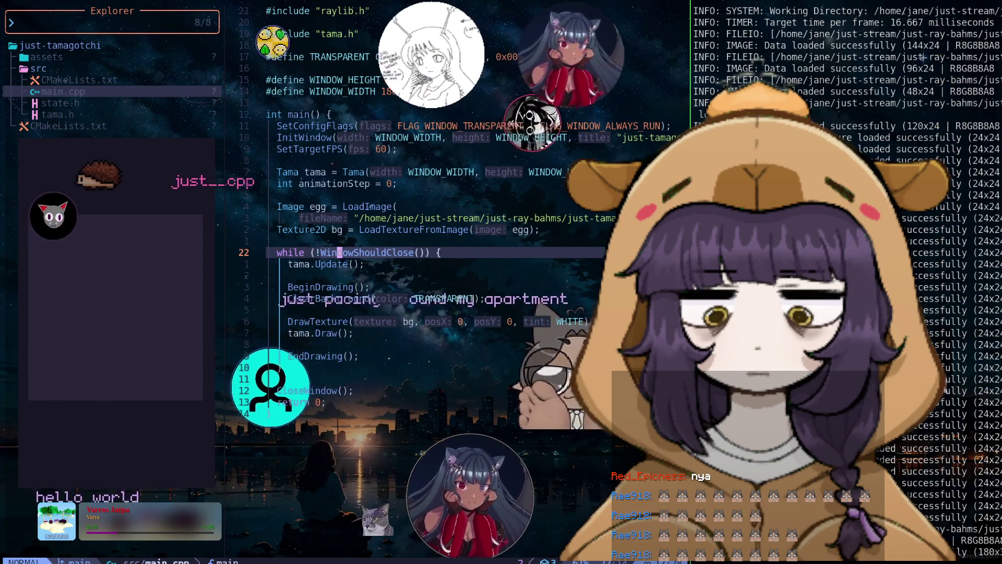
click(340, 171)
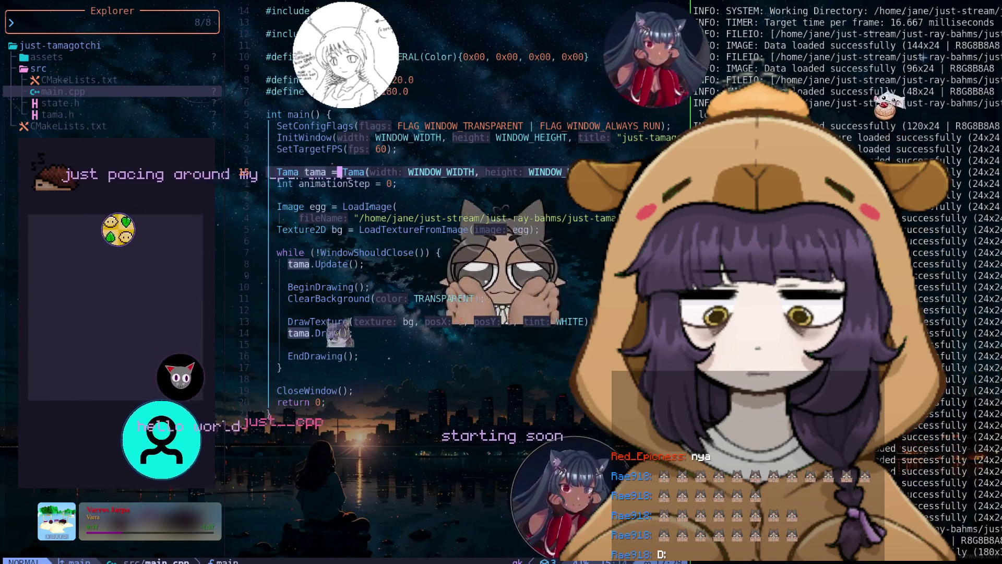
click(58, 103)
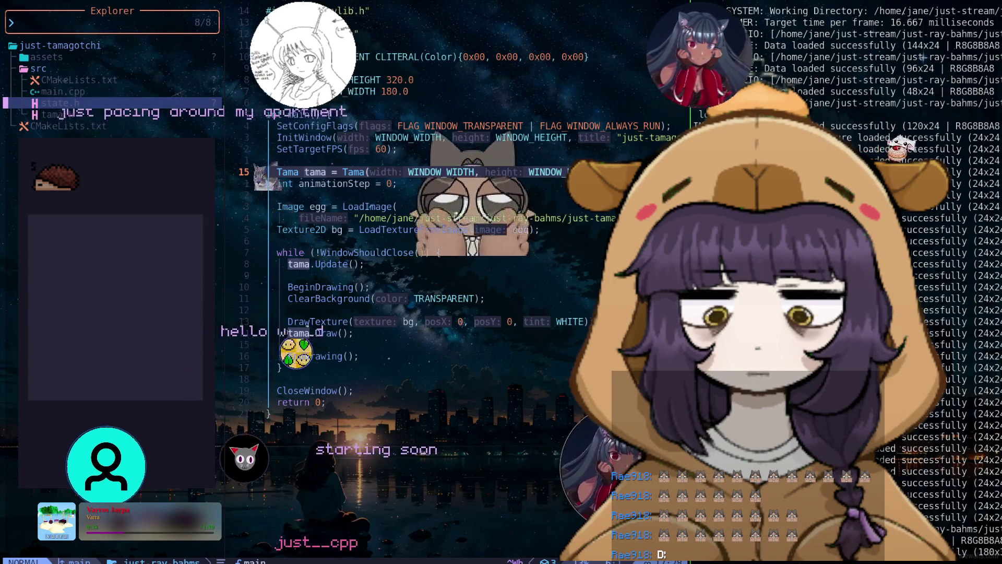
click(57, 114)
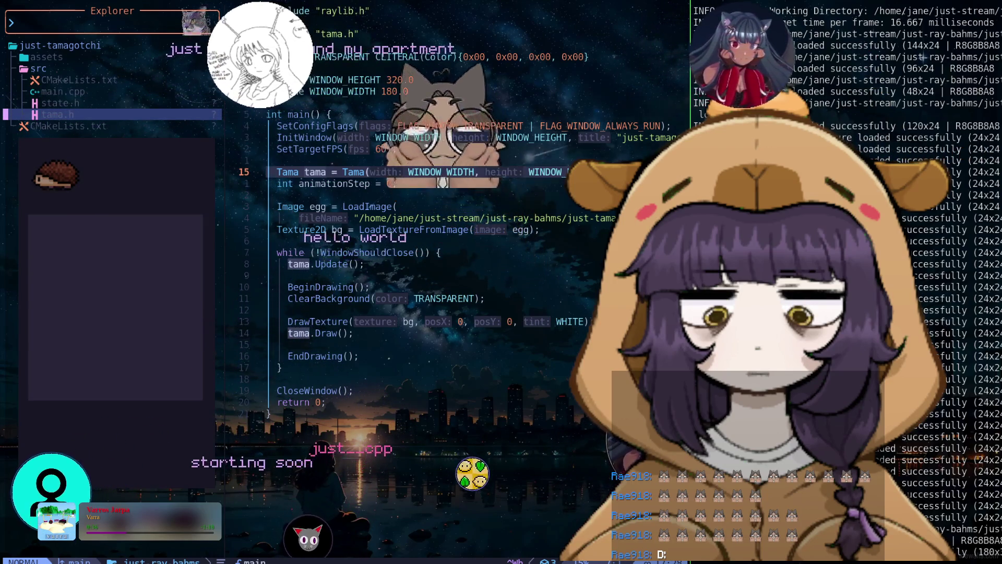
key(Return)
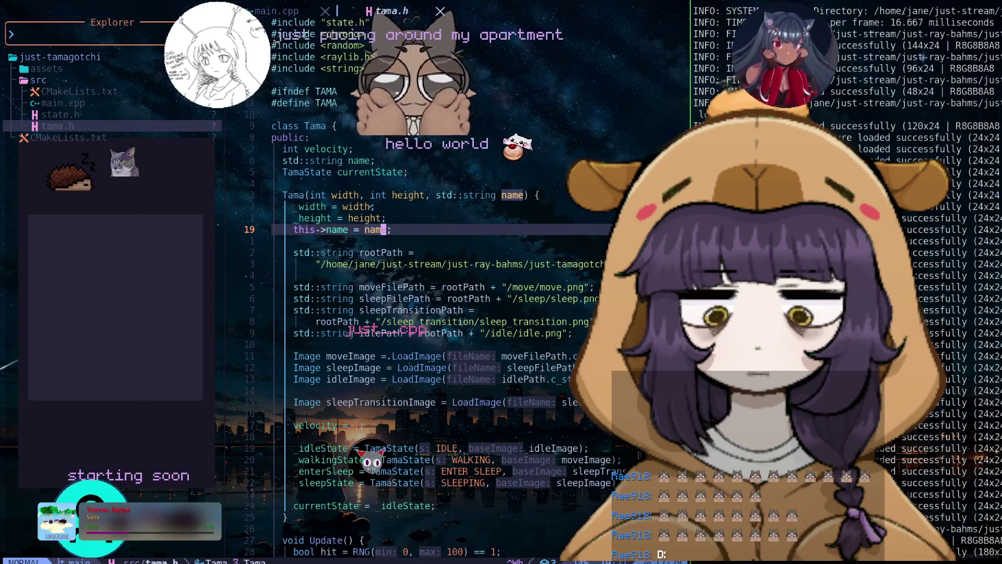
key(j)
key(j)
key(j)
key(j)
key(j)
key(j)
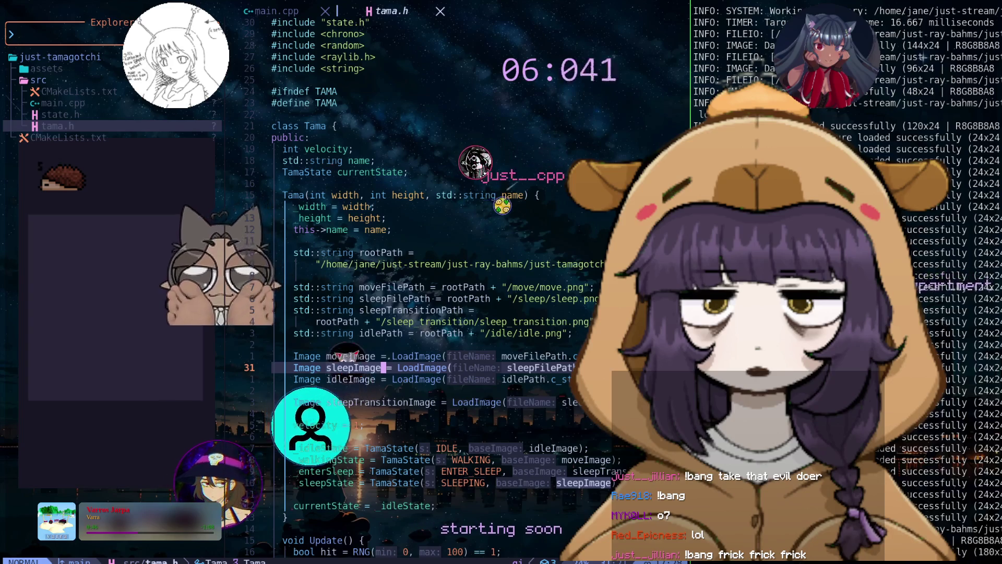
key(j)
key(j)
key(j)
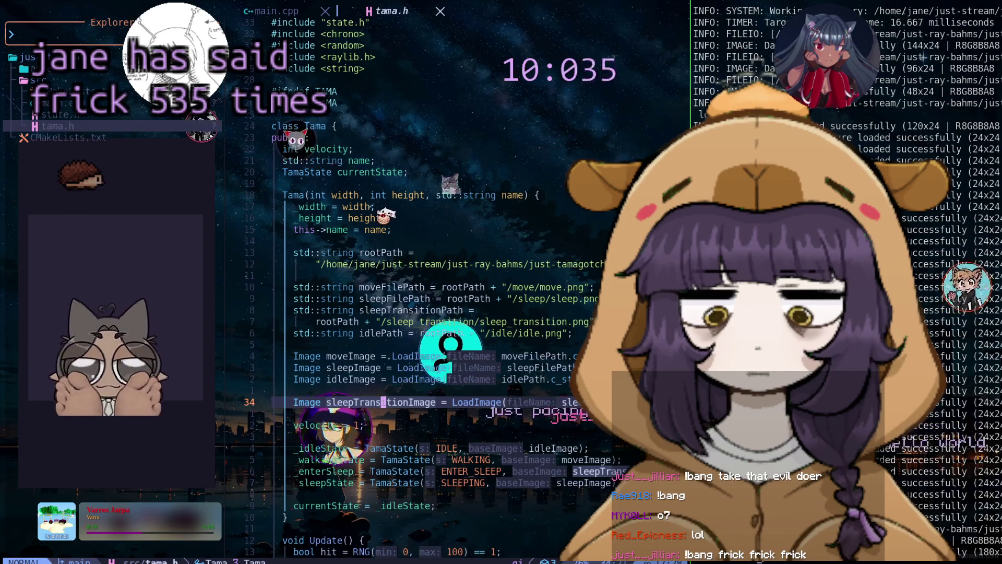
key(j)
key(j)
key(j)
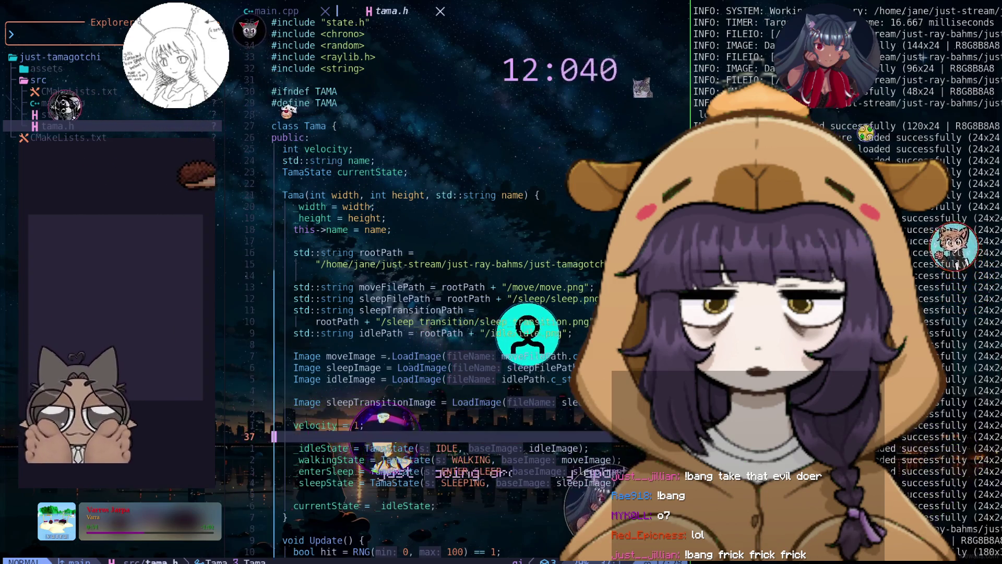
key(j)
key(j)
key(j)
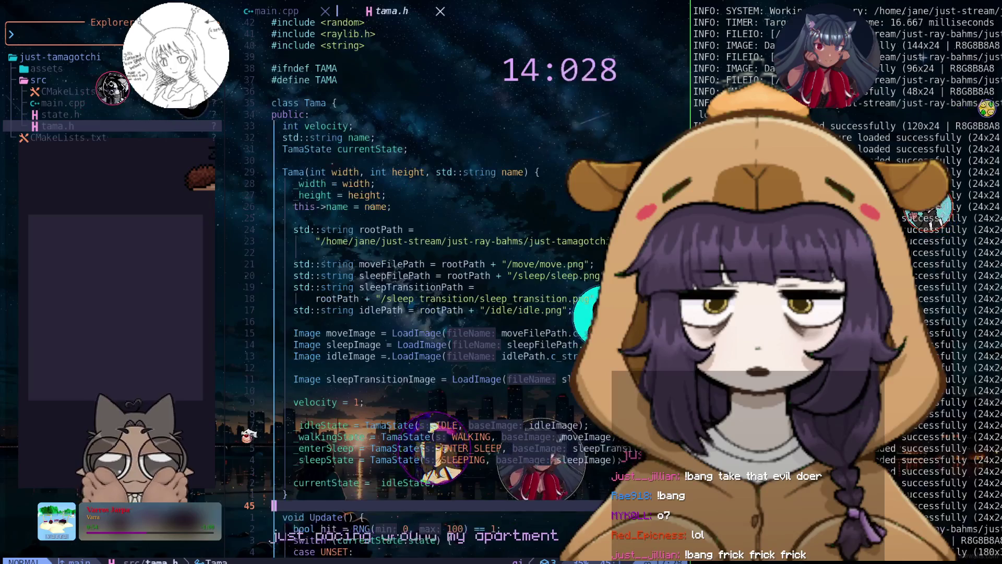
key(j)
key(j)
key(j)
key(j)
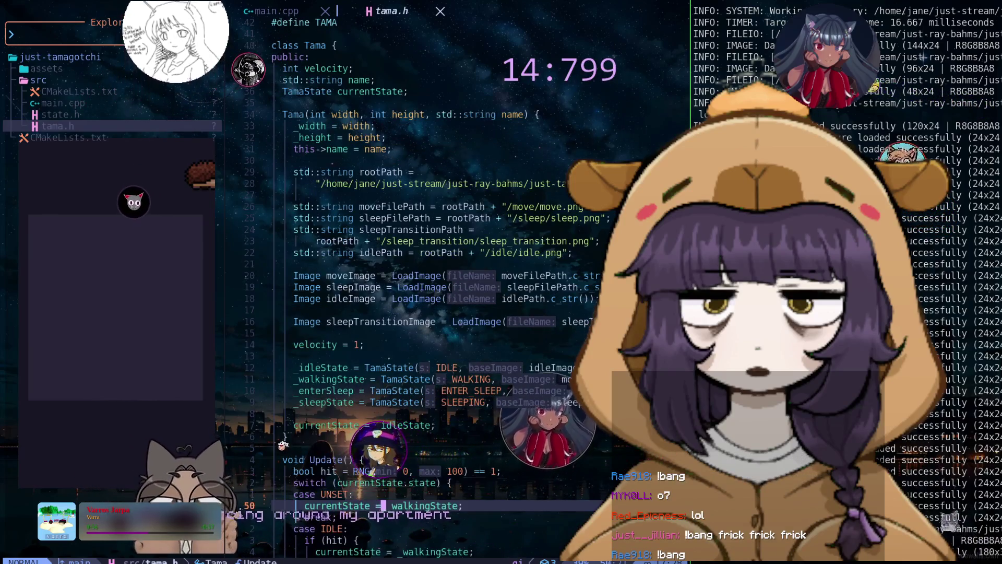
key(j)
key(j)
key(j)
key(j)
key(j)
key(j)
key(j)
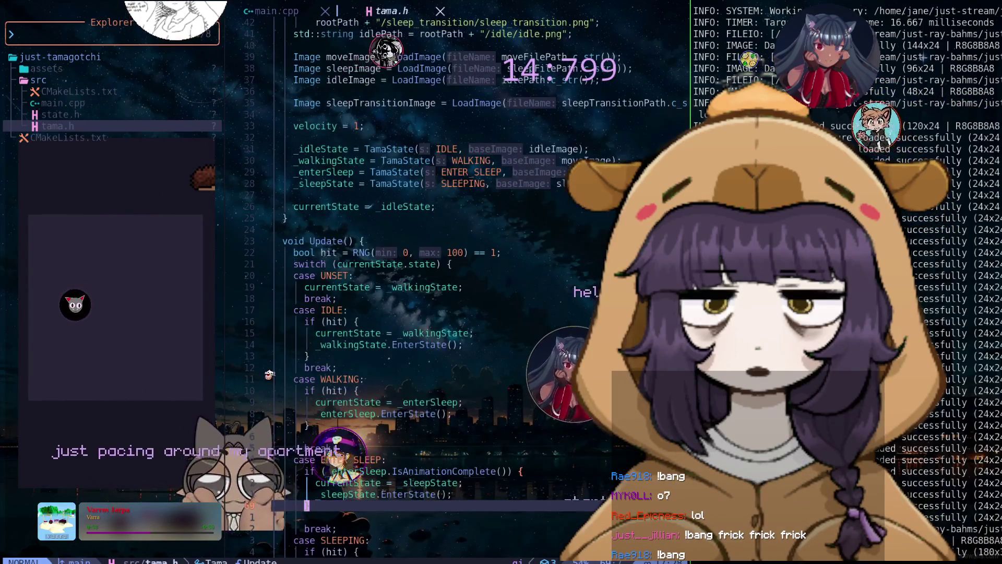
key(j)
key(j)
key(j)
key(j)
key(j)
key(j)
key(j)
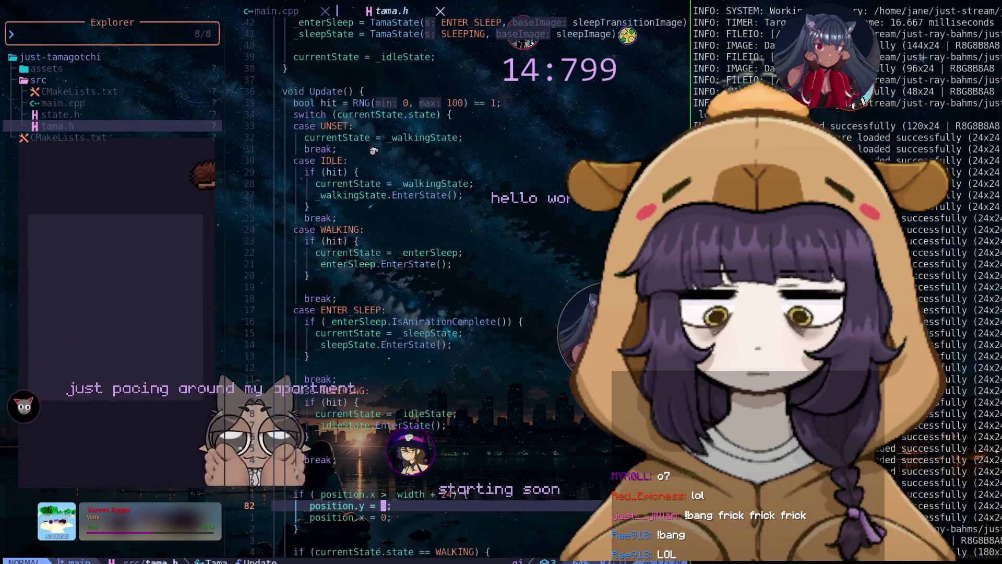
key(j)
key(j)
key(j)
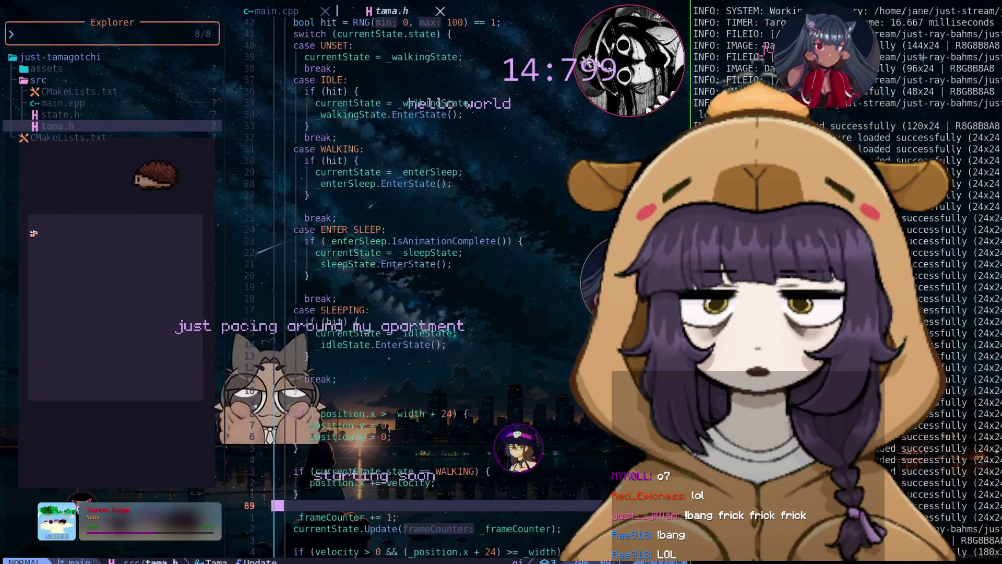
key(j)
key(j)
key(j)
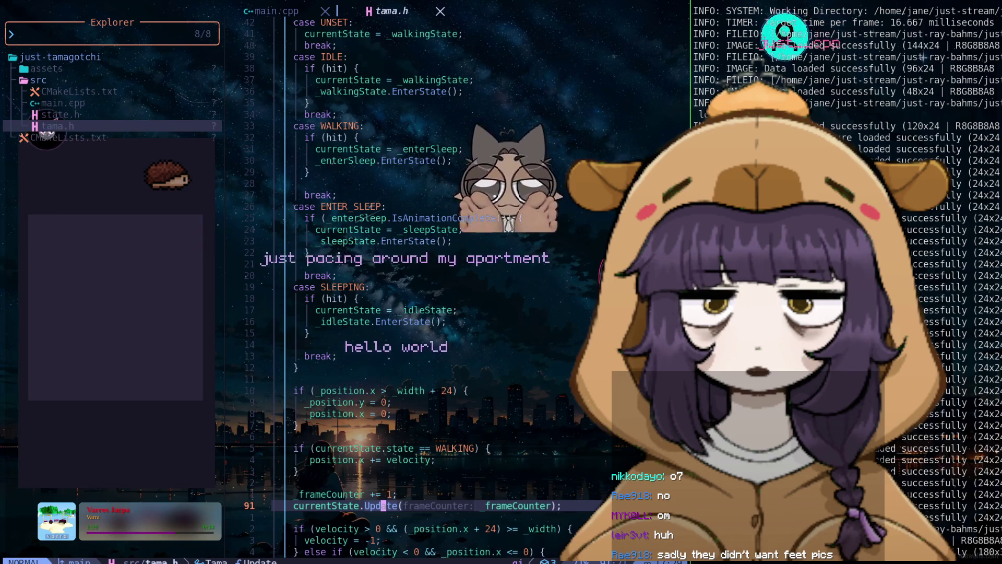
key(j)
key(j)
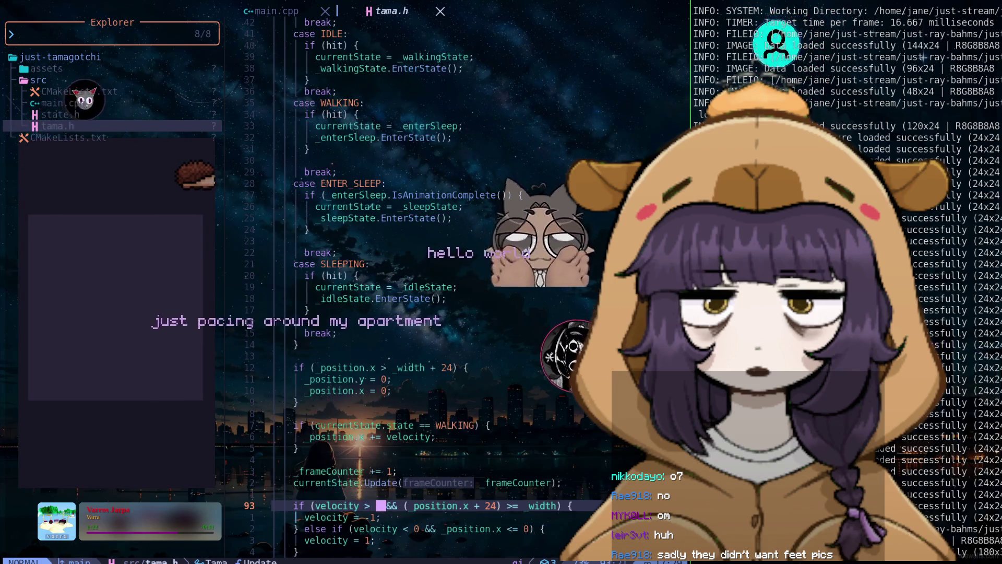
key(j)
key(j)
key(j)
key(j)
key(j)
key(j)
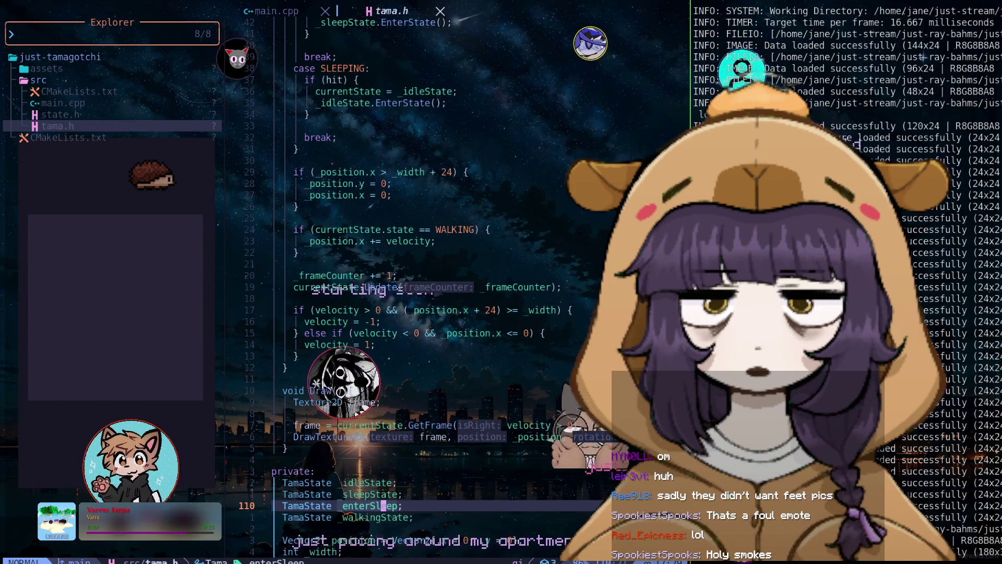
key(k)
key(k)
key(k)
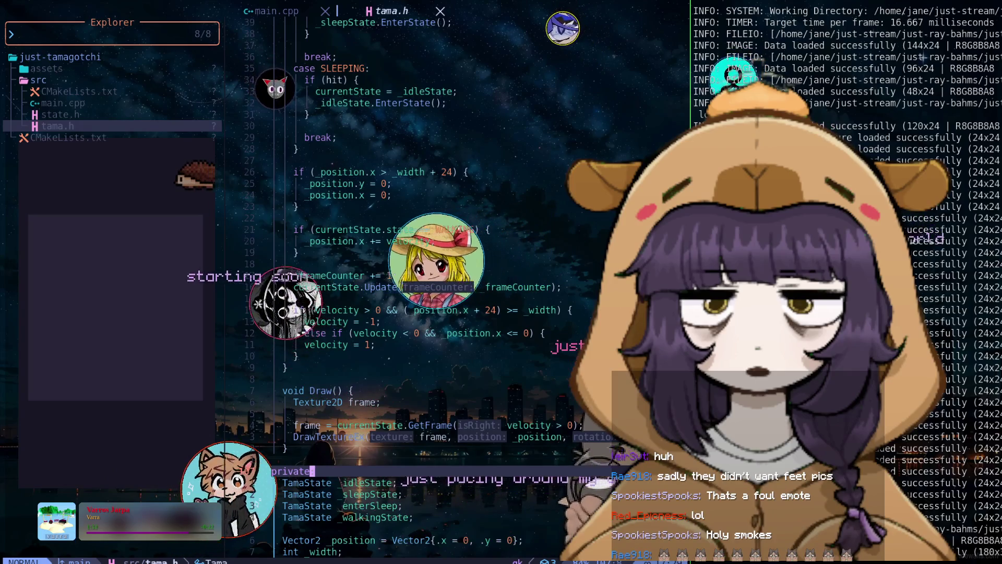
key(j)
key(j)
key(j)
key(j)
key(j)
key(k)
key(k)
key(k)
key(k)
key(k)
key(k)
key(k)
key(k)
key(k)
key(k)
key(k)
key(k)
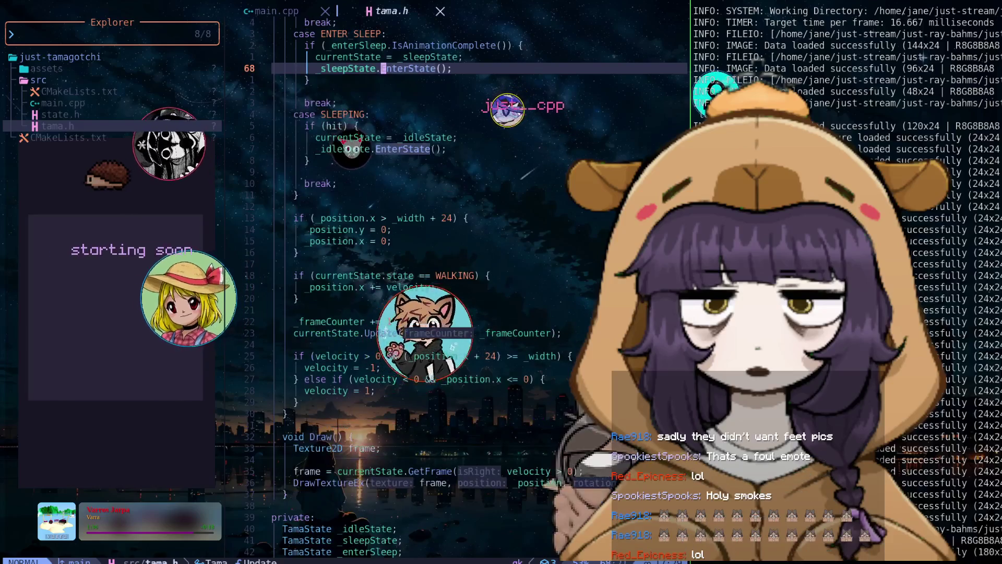
key(k)
key(k)
key(k)
key(k)
key(k)
key(k)
key(k)
key(k)
key(k)
key(k)
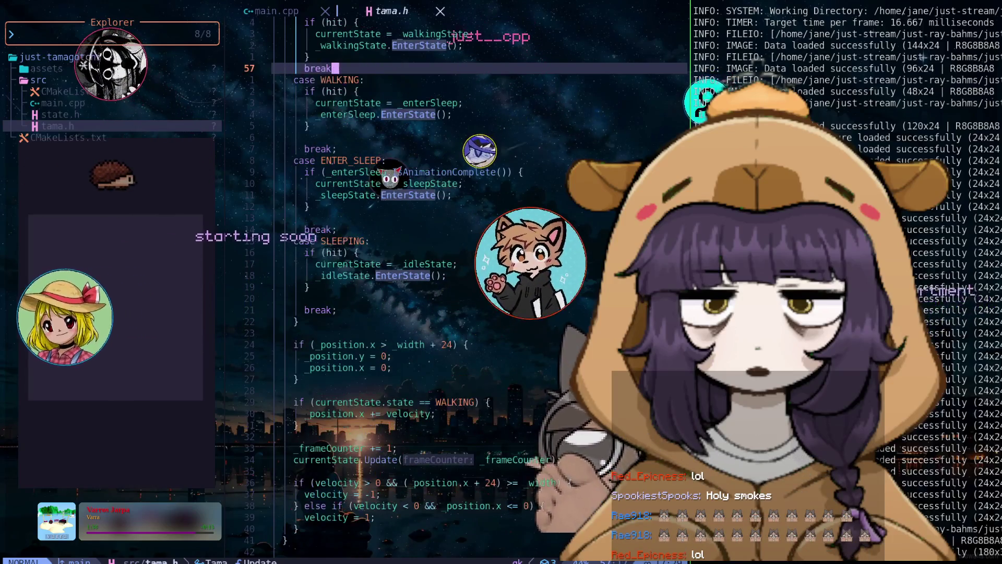
key(k)
key(k)
key(k)
key(k)
key(k)
key(k)
key(k)
key(k)
key(k)
key(k)
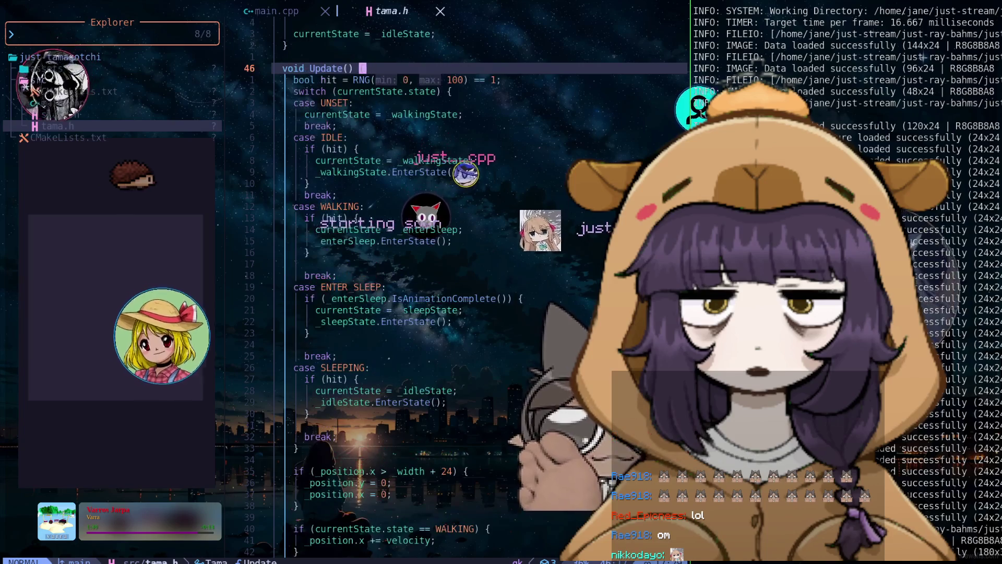
key(j)
key(j)
key(j)
key(j)
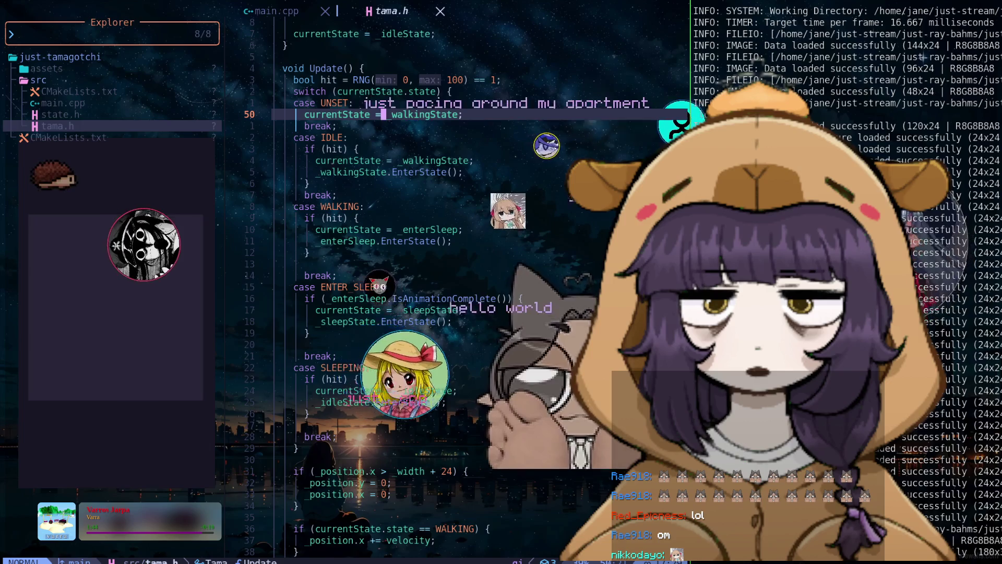
key(k)
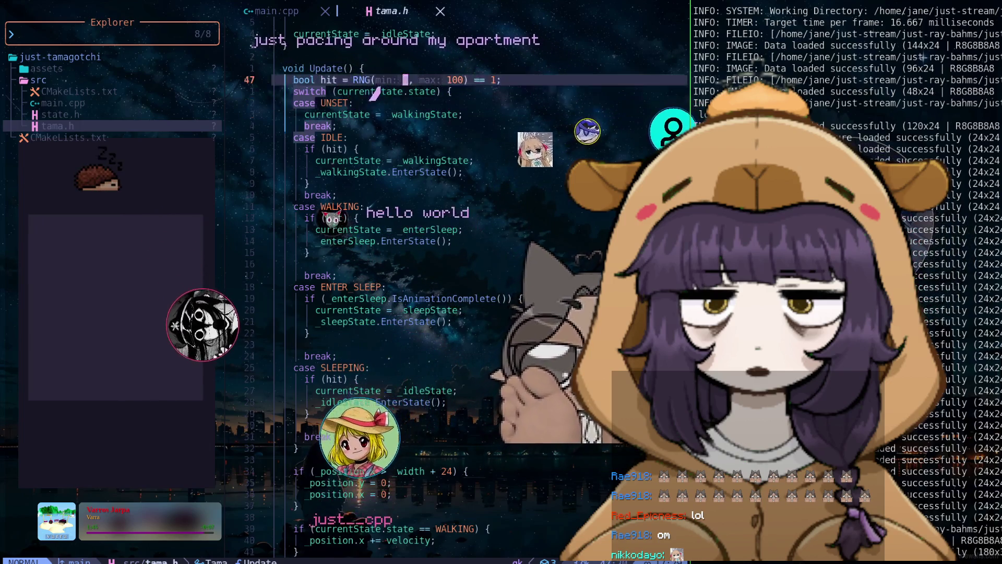
key(ctrl+o)
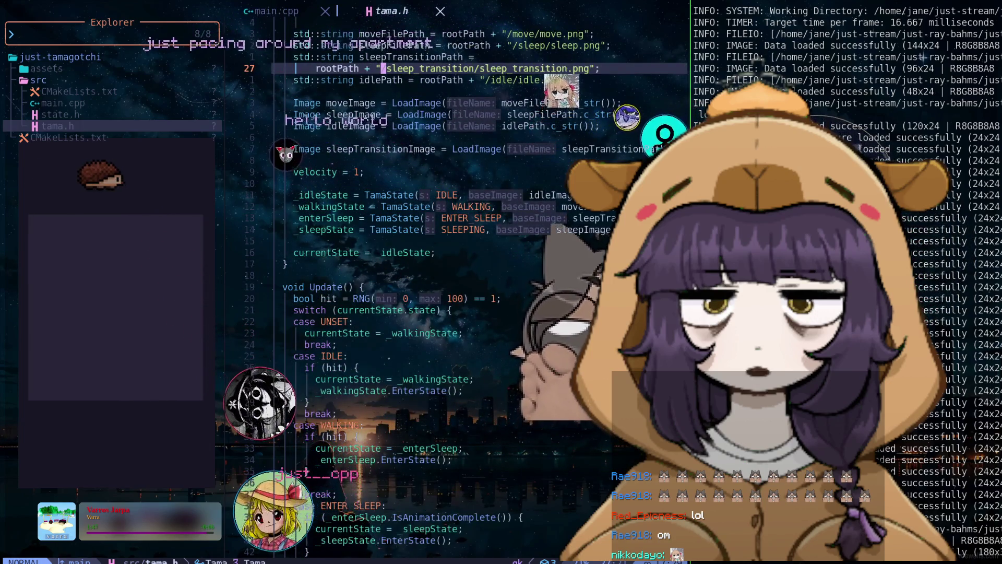
key(ctrl+o)
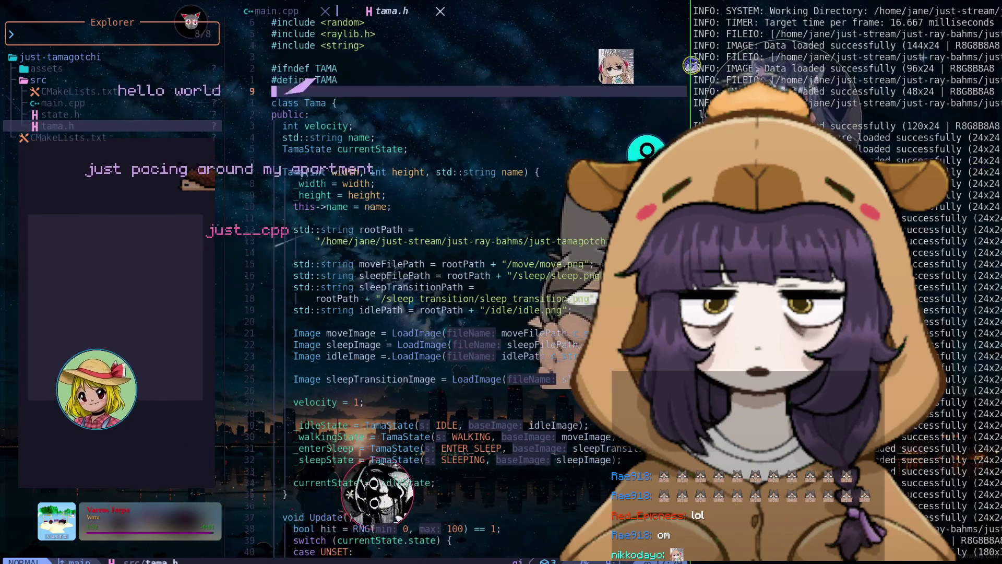
key(ctrl+i)
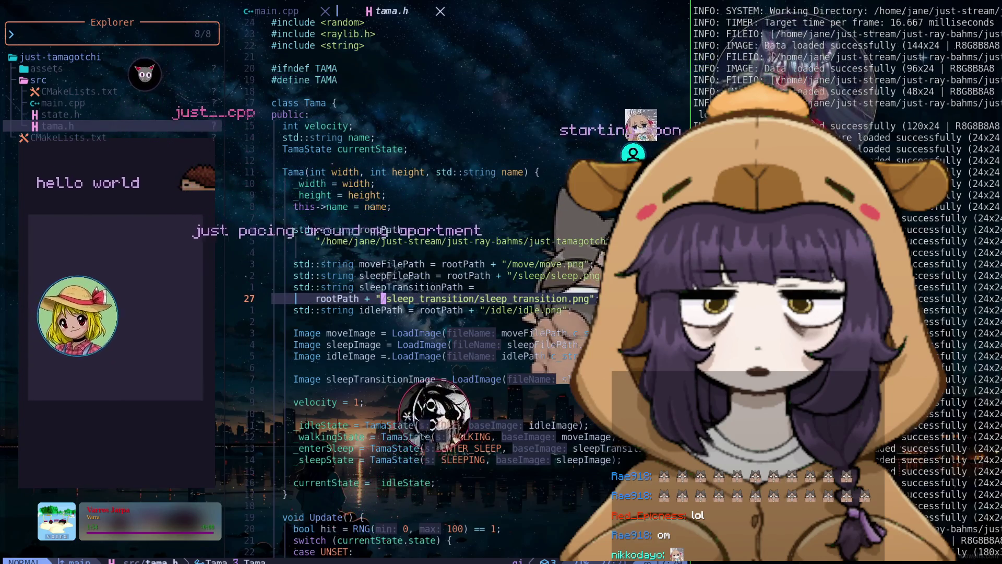
key(G)
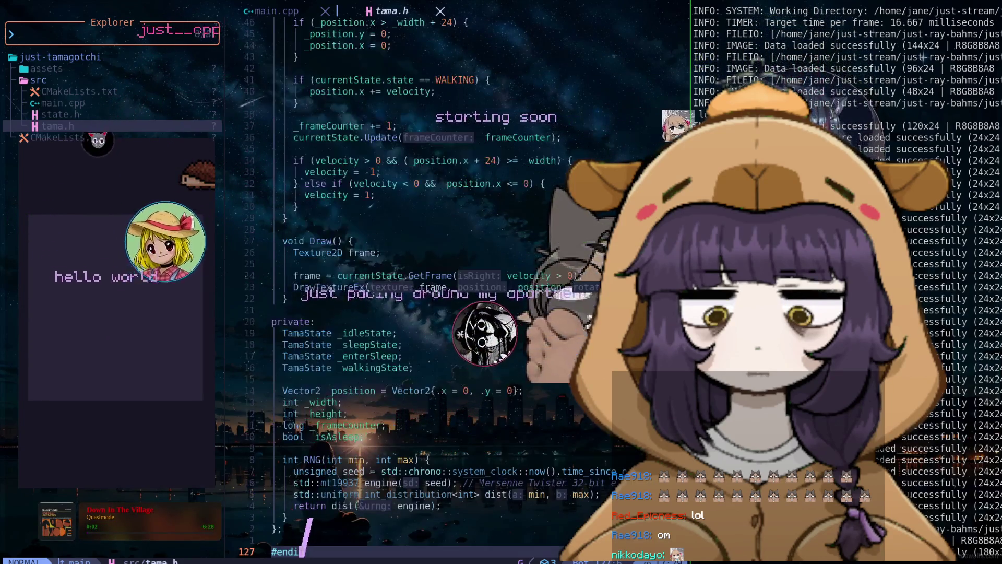
key(k)
key(k)
key(k)
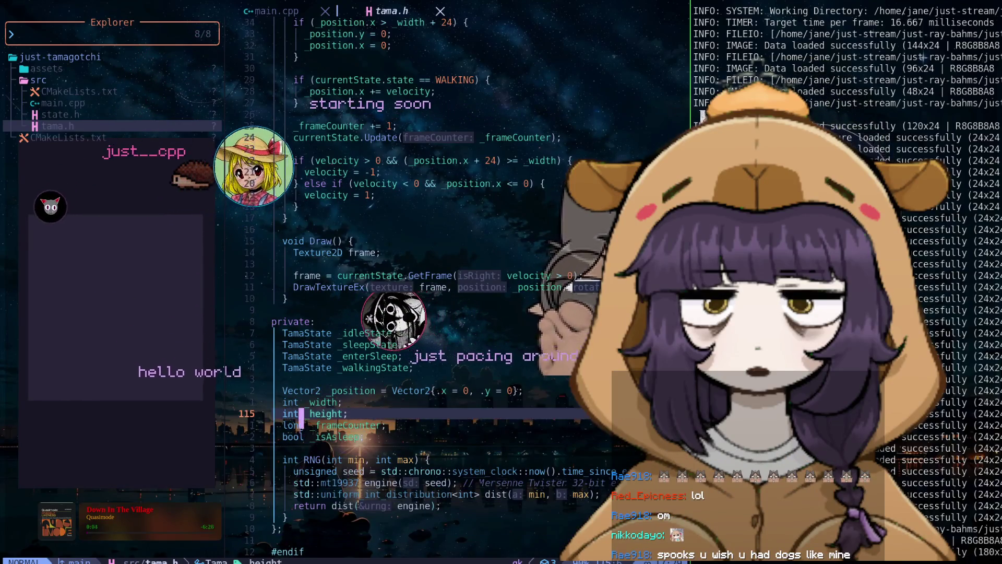
key(k)
key(k)
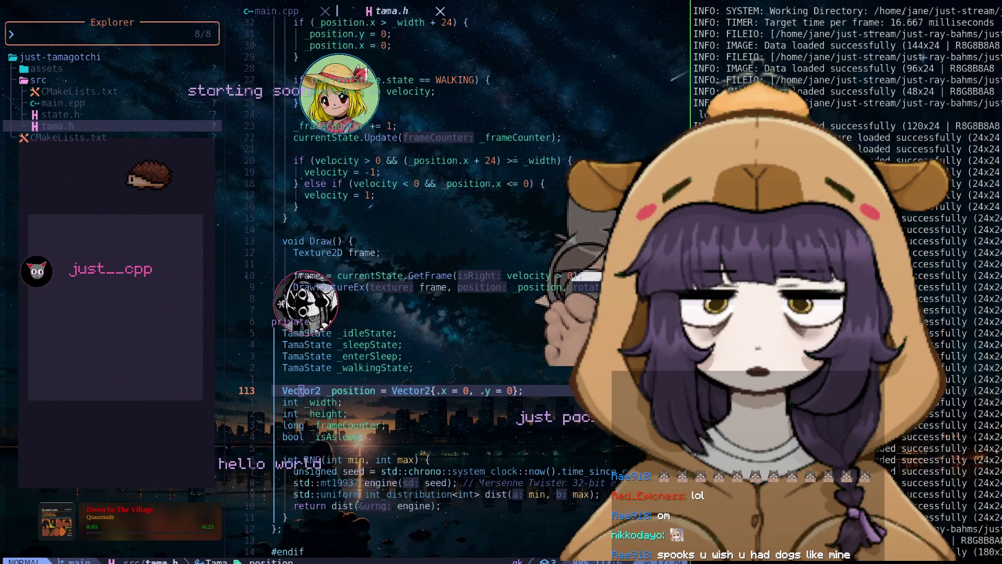
Replace the _position default with a constructor line position = Vector2{.x=0, .y=height/2.0}.
key(w)
key(w)
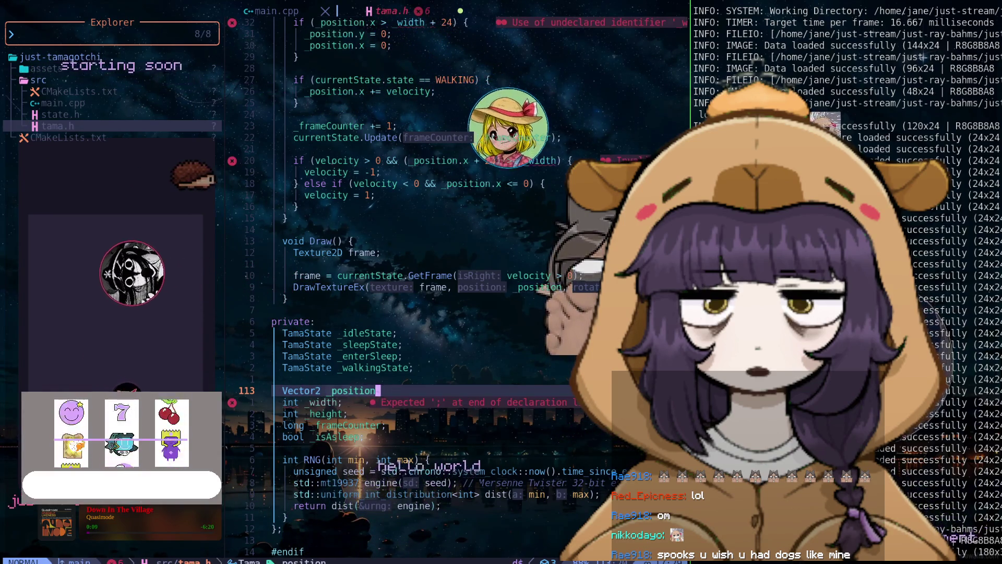
key(shift+d)
key(ctrl+u)
key(ctrl+u)
key(ctrl+u)
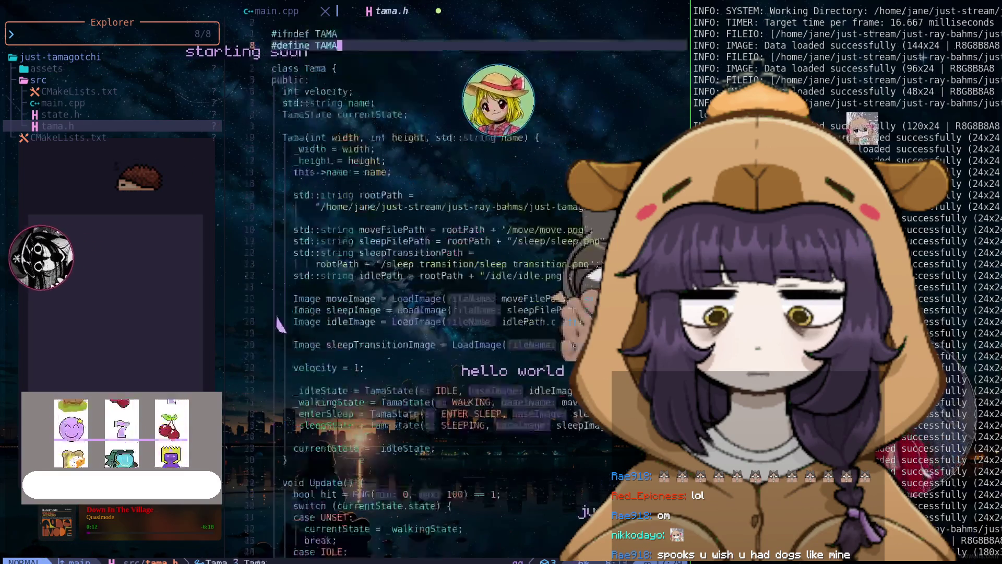
key(j)
key(j)
key(j)
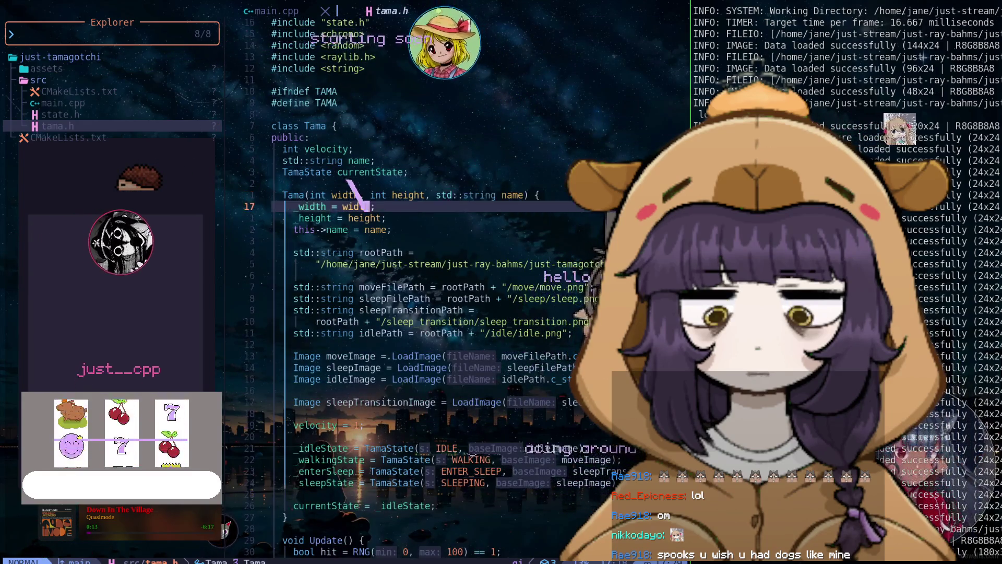
text(oposition)
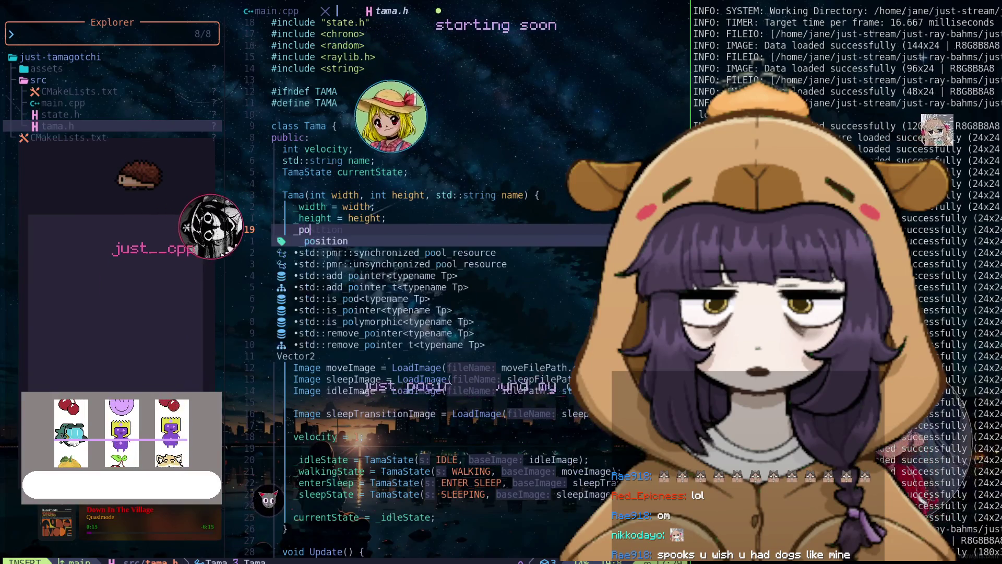
text(Vector)
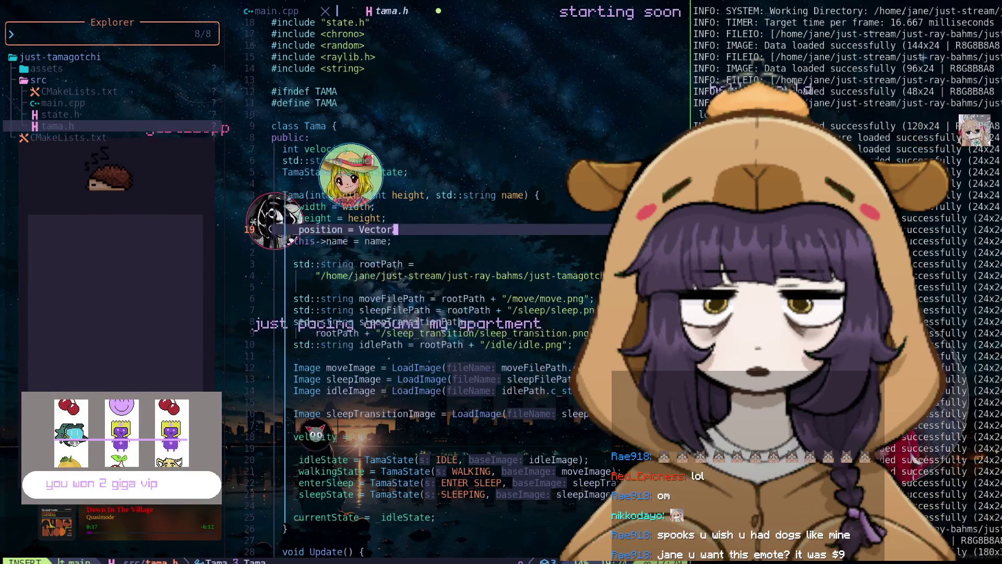
text({.x=0m)
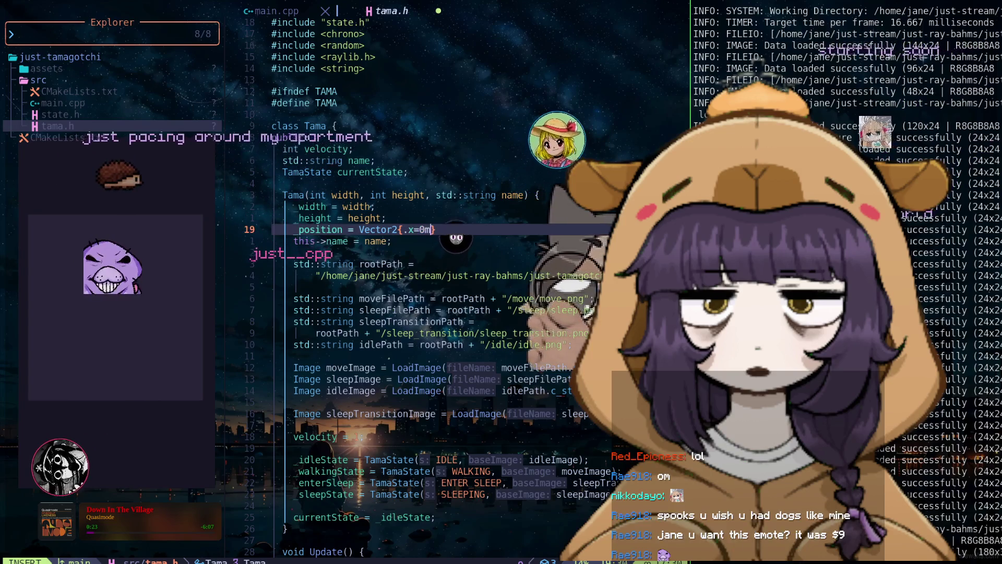
text(m,)
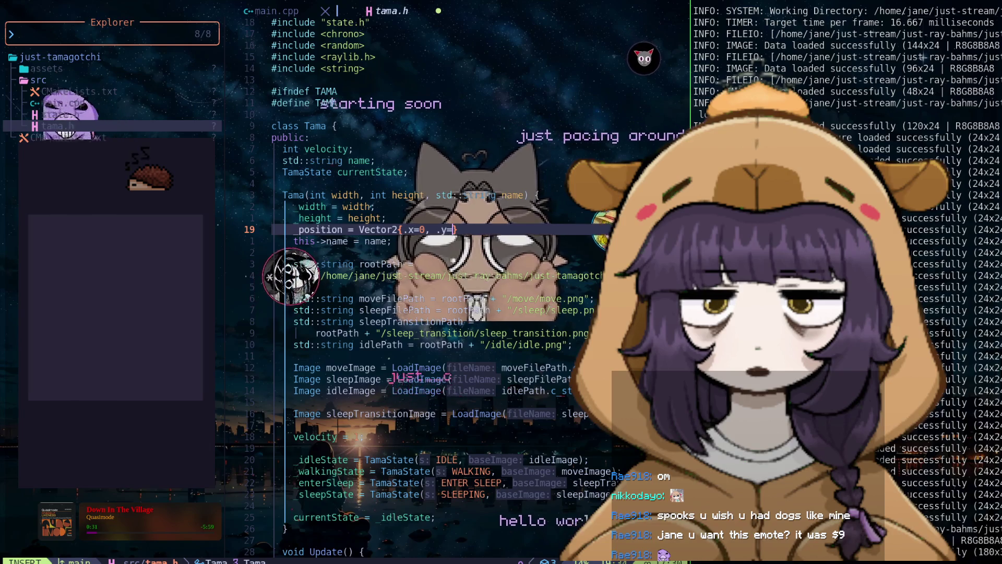
text((f)
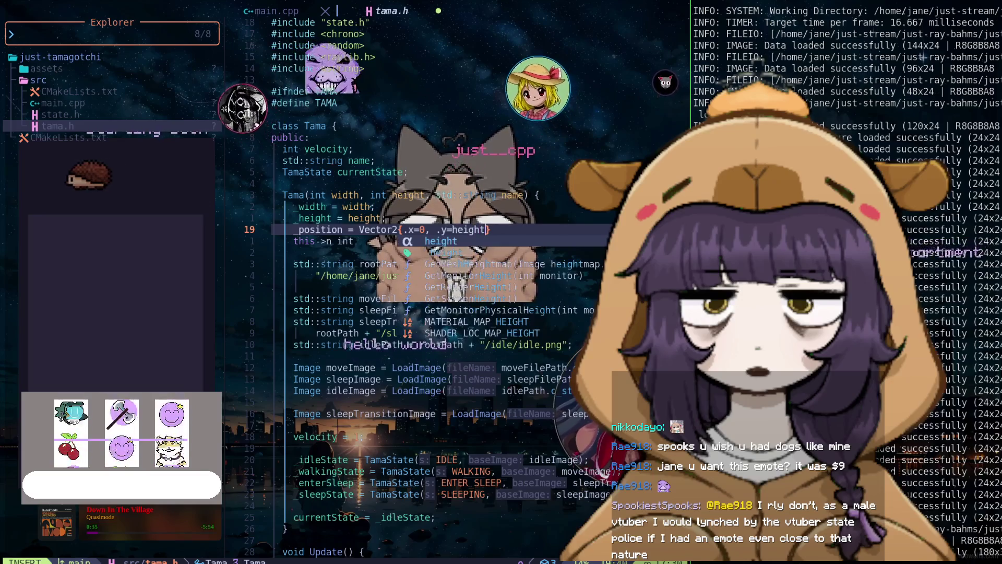
text(ight/)
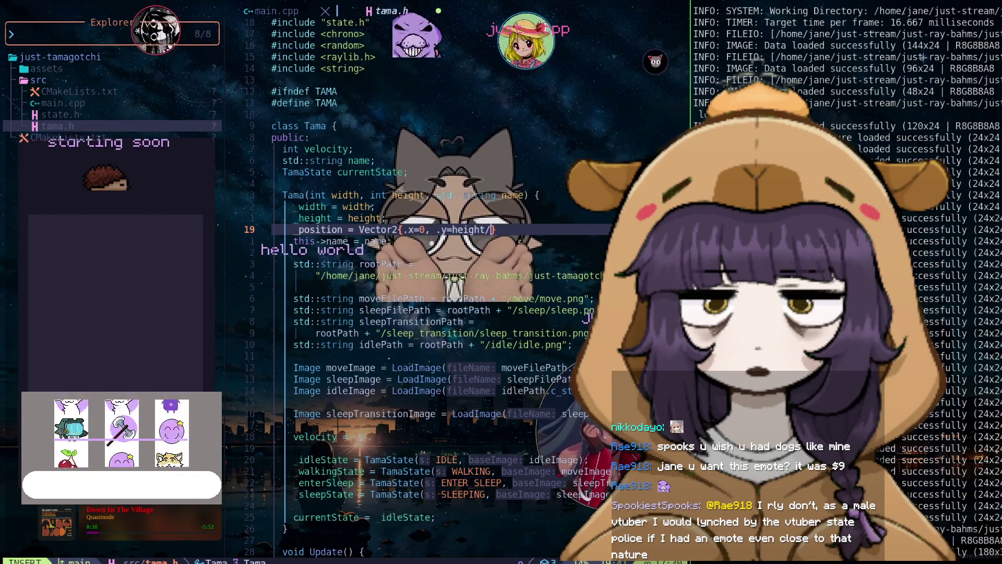
key(Escape)
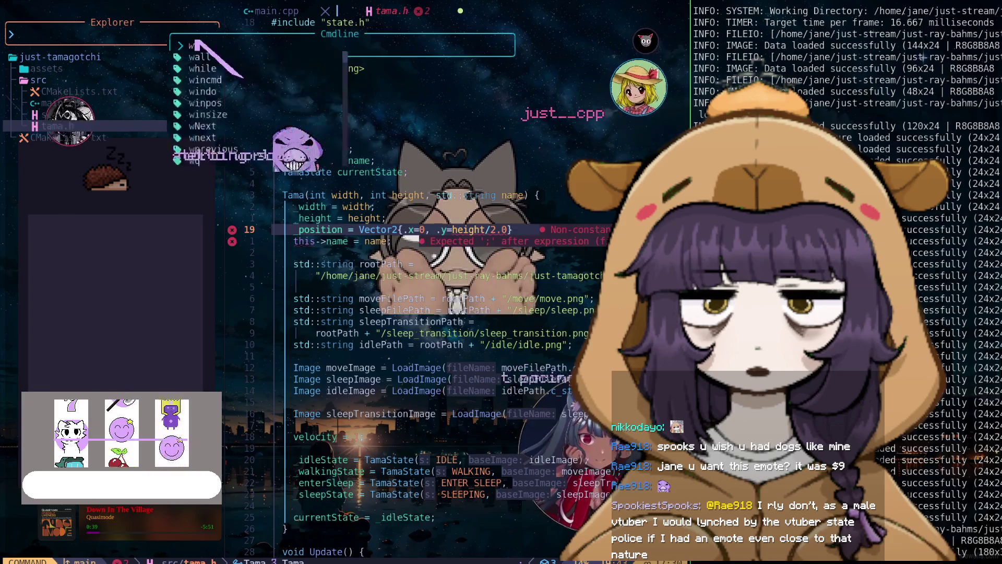
Move this->name = name onto its own line below the position assignment.
key(J)
key(k)
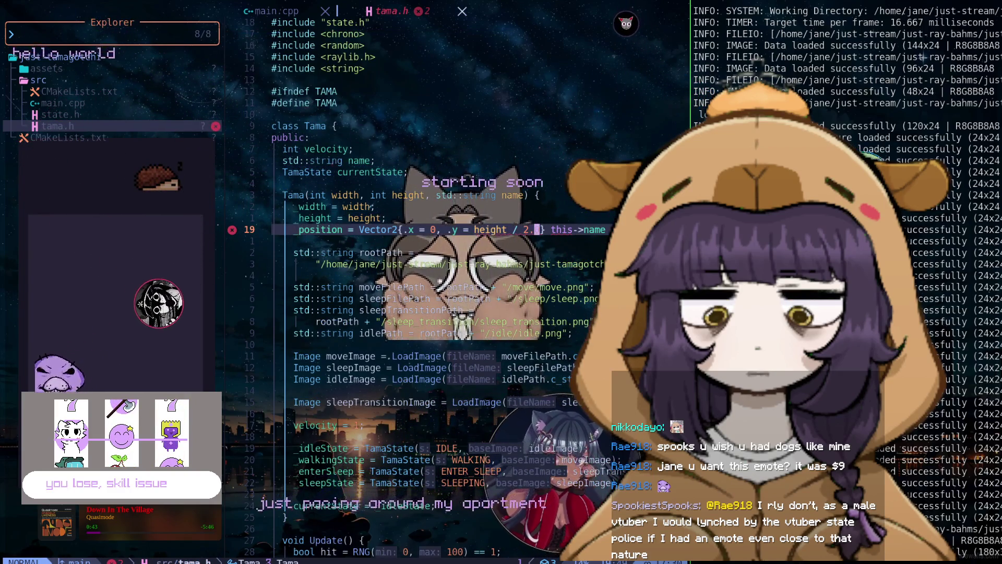
text(i0)
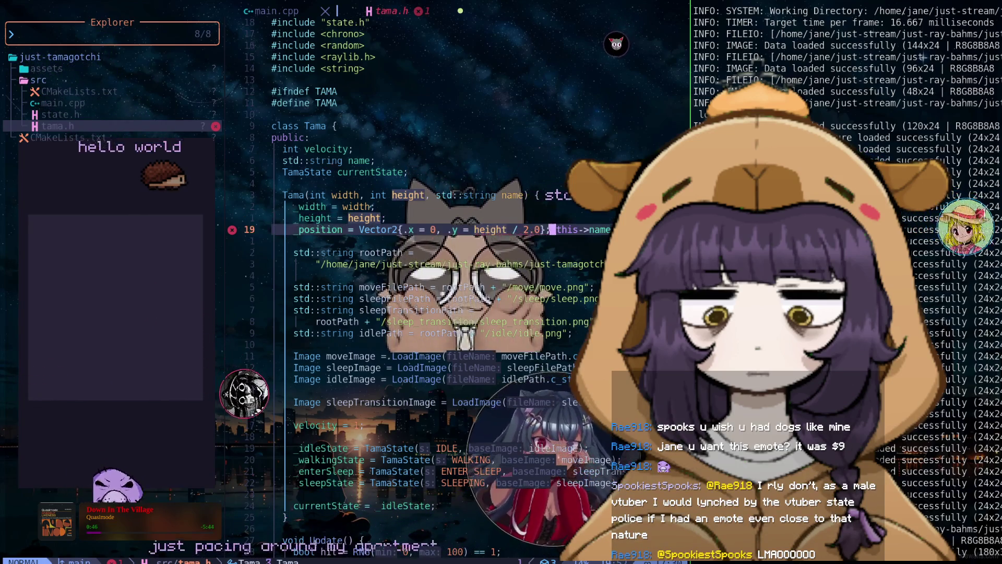
text(i)
key(Return)
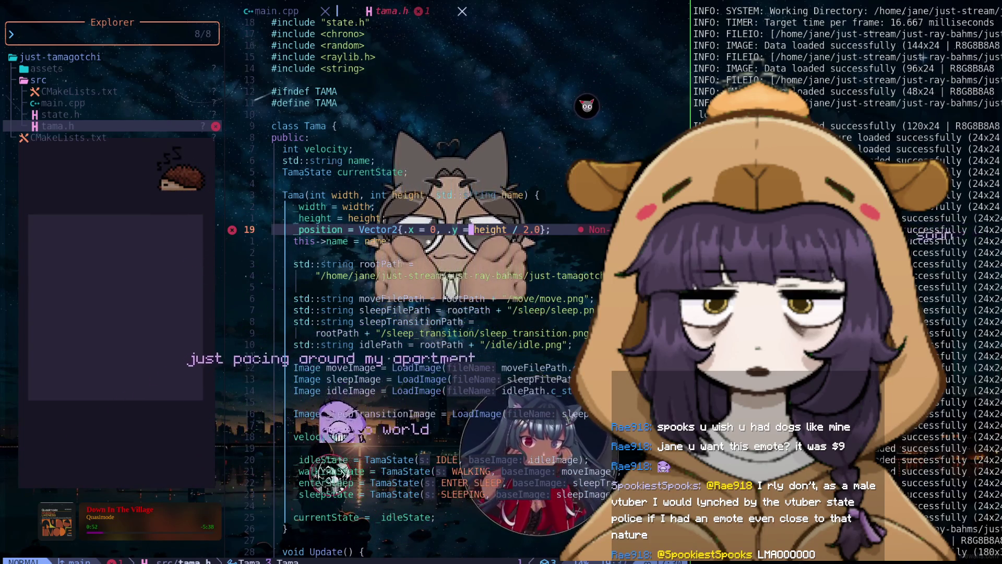
key(l)
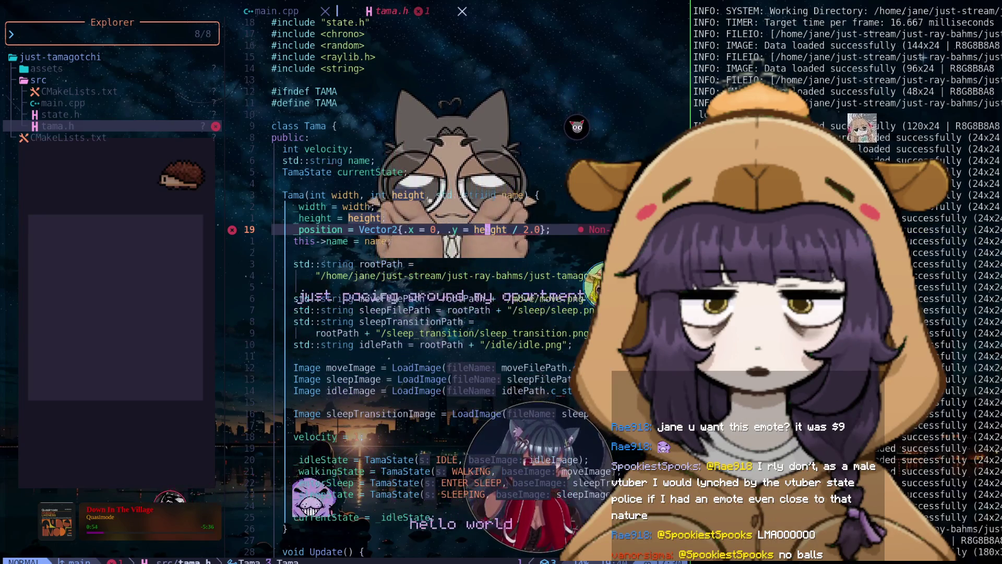
key(o)
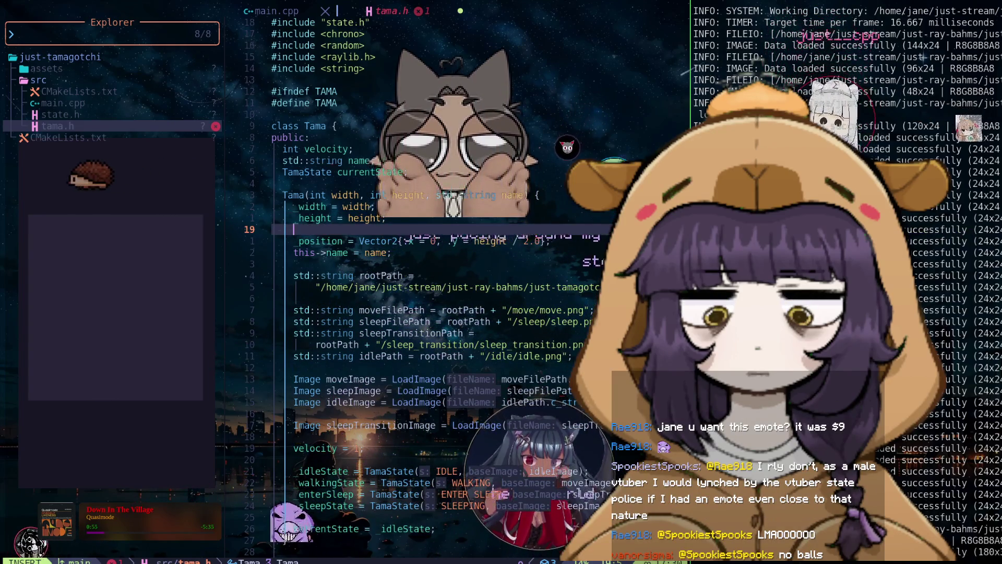
key(d)
key(d)
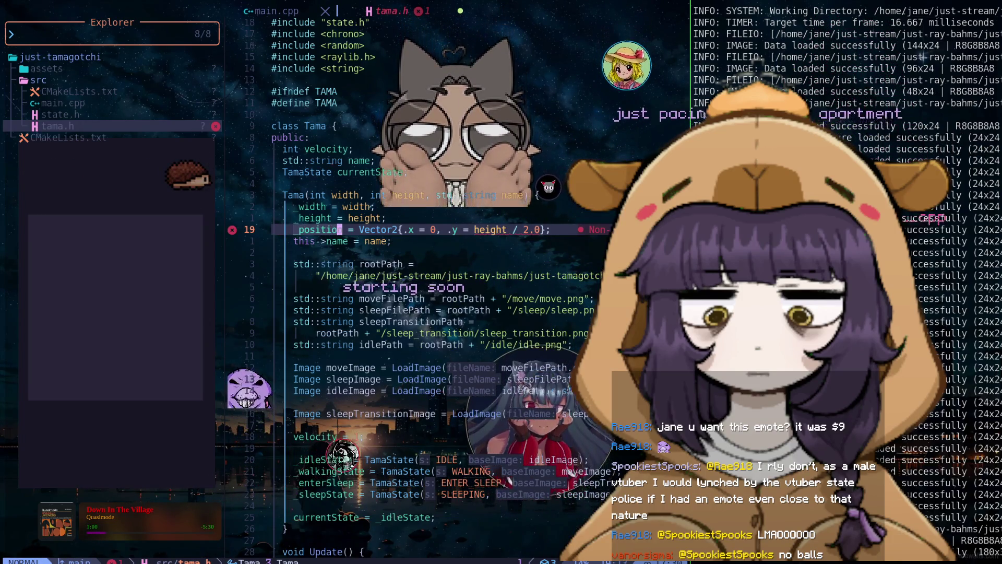
key(h)
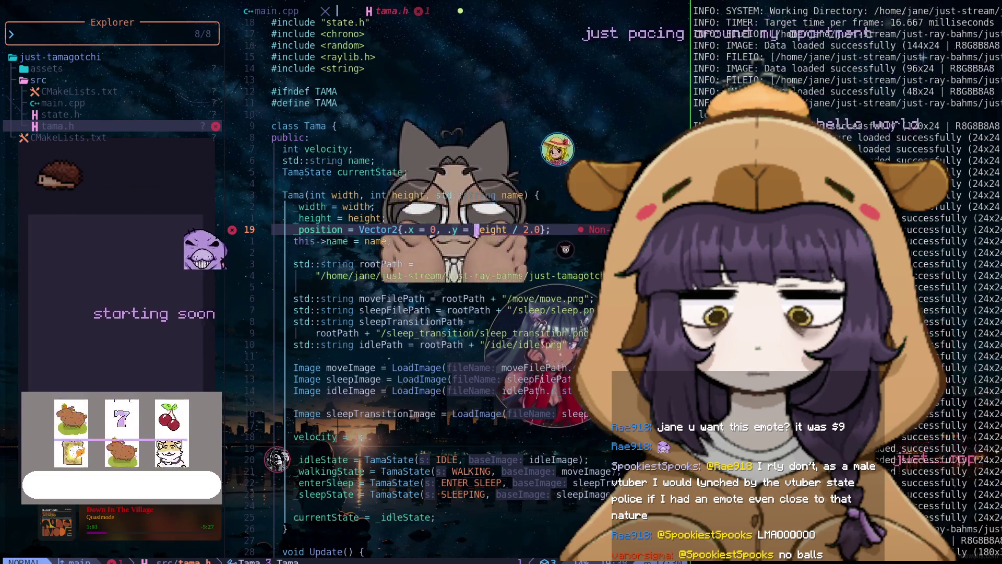
key(l)
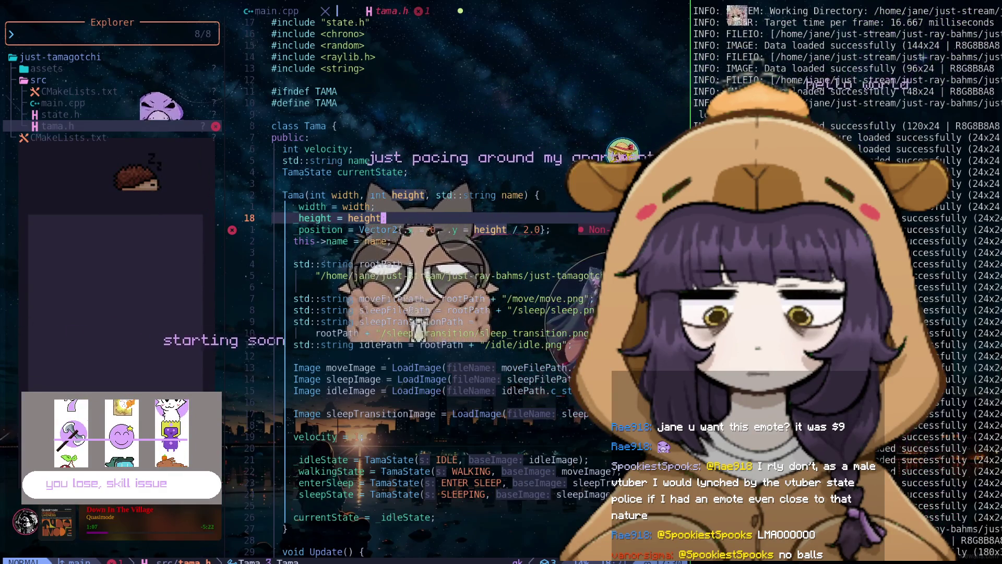
text(;)
key(h)
key(h)
key(h)
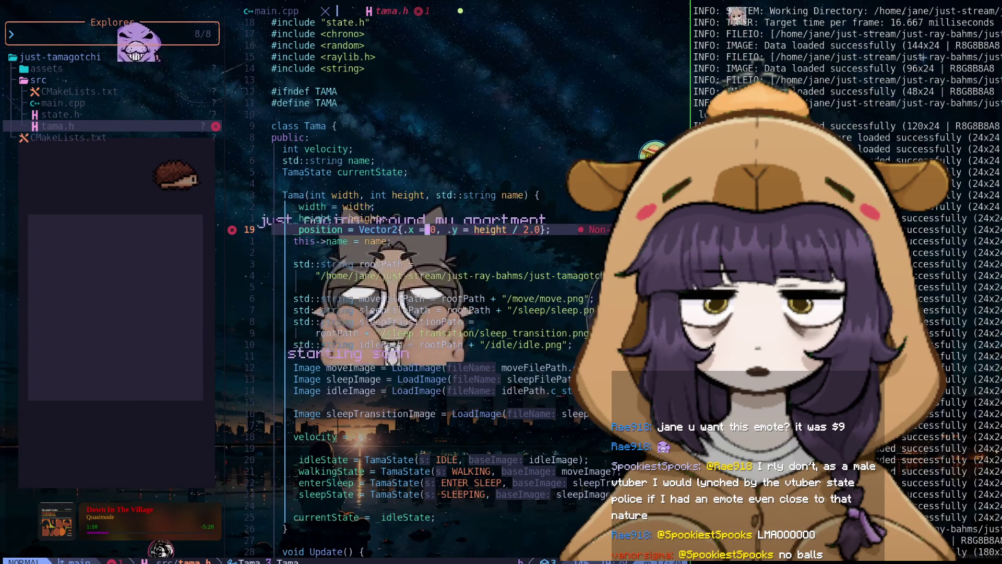
Rewrite the position as Vector2{.x = 0, .y = 160}; with a semicolon, and save tama.h.
text(()
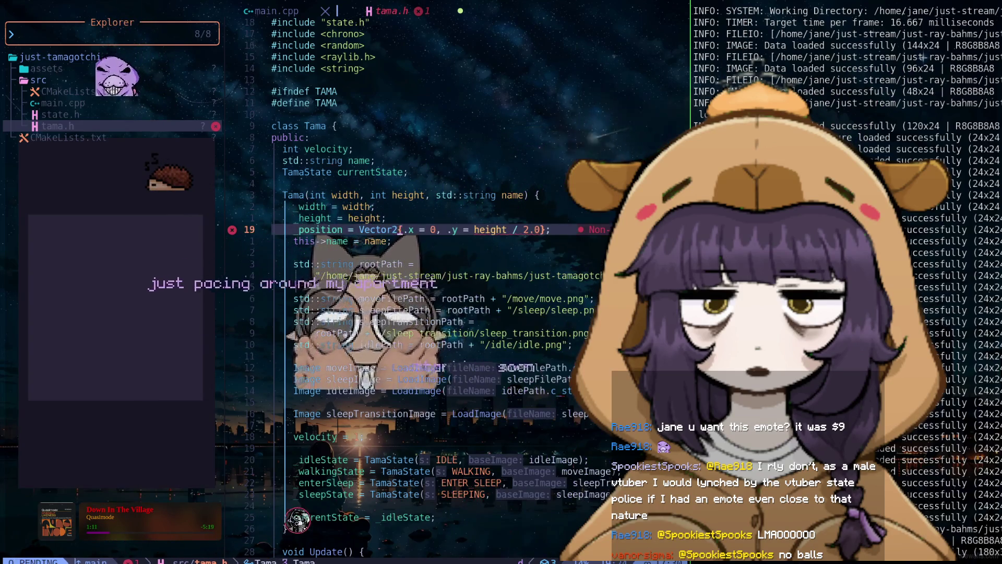
text($()
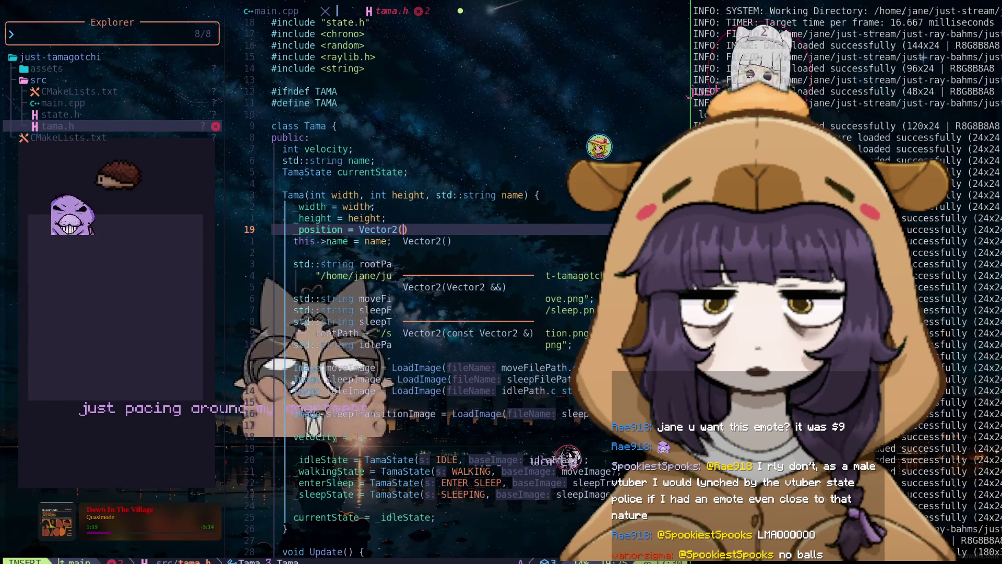
key(BackSpace)
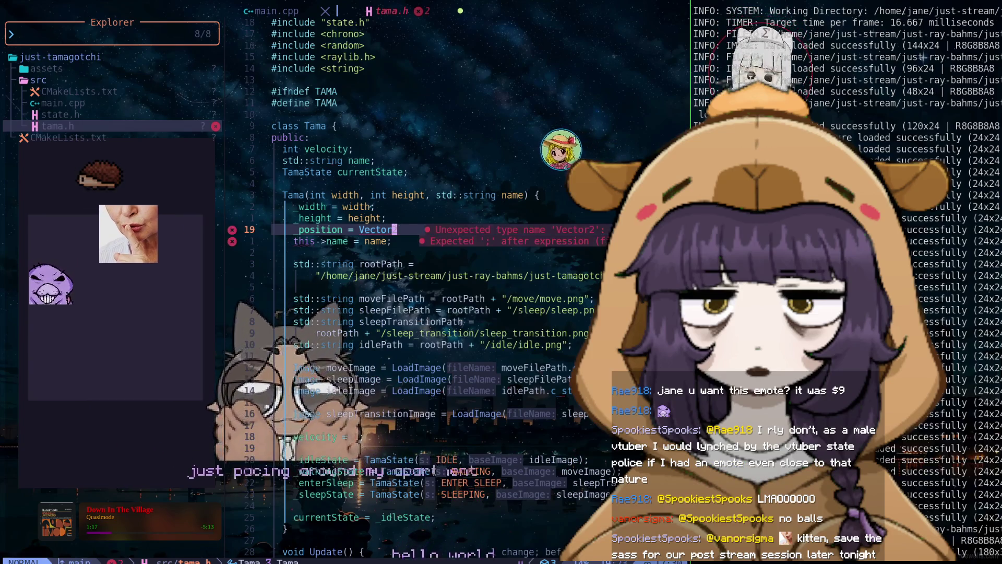
text({)
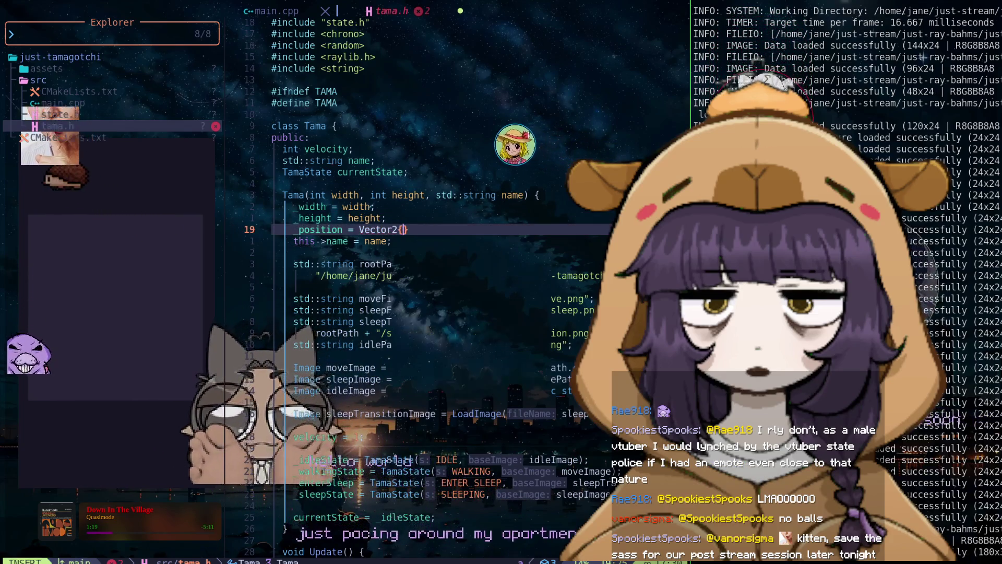
key(Escape)
text(a)
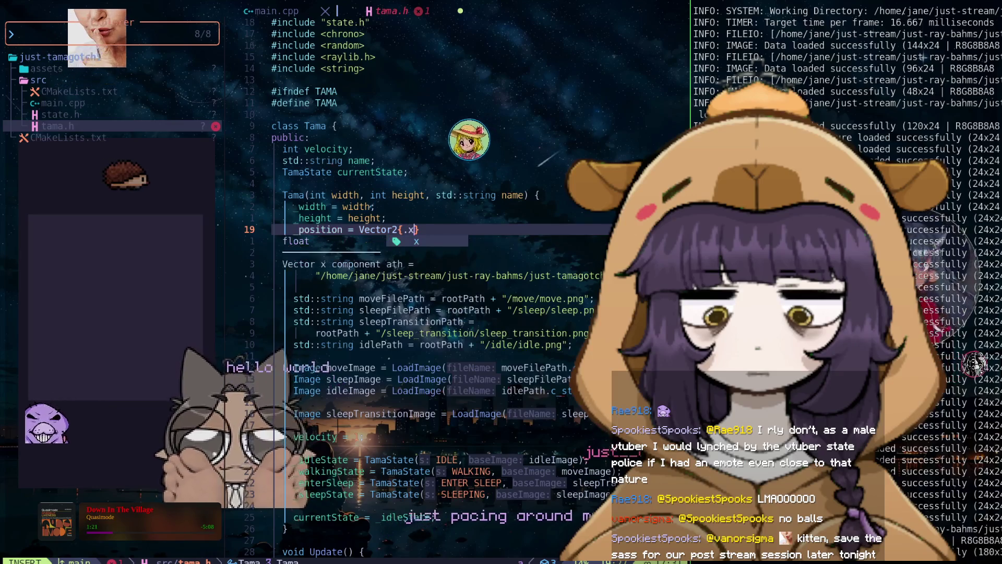
text(.x=0, .y=)
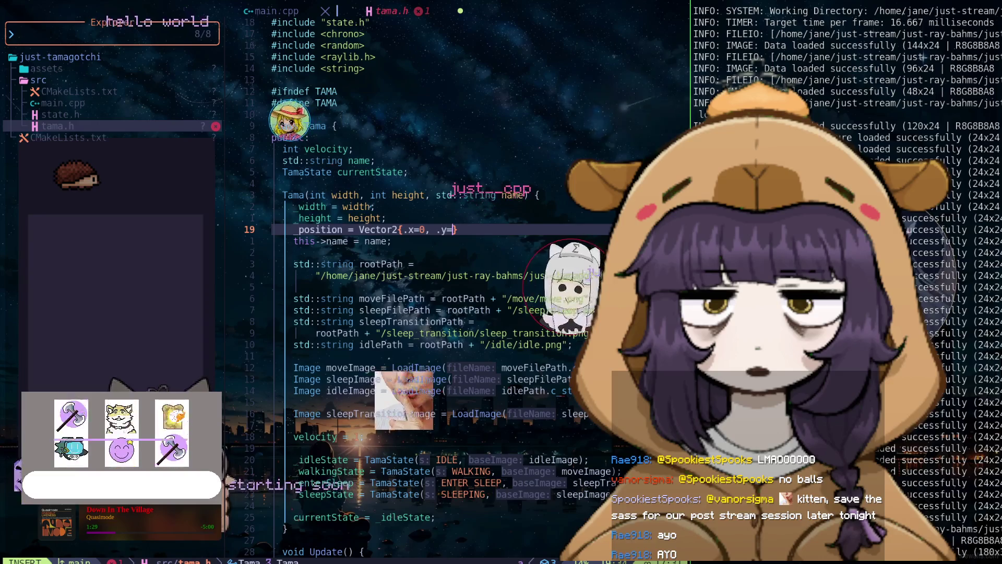
text(160)
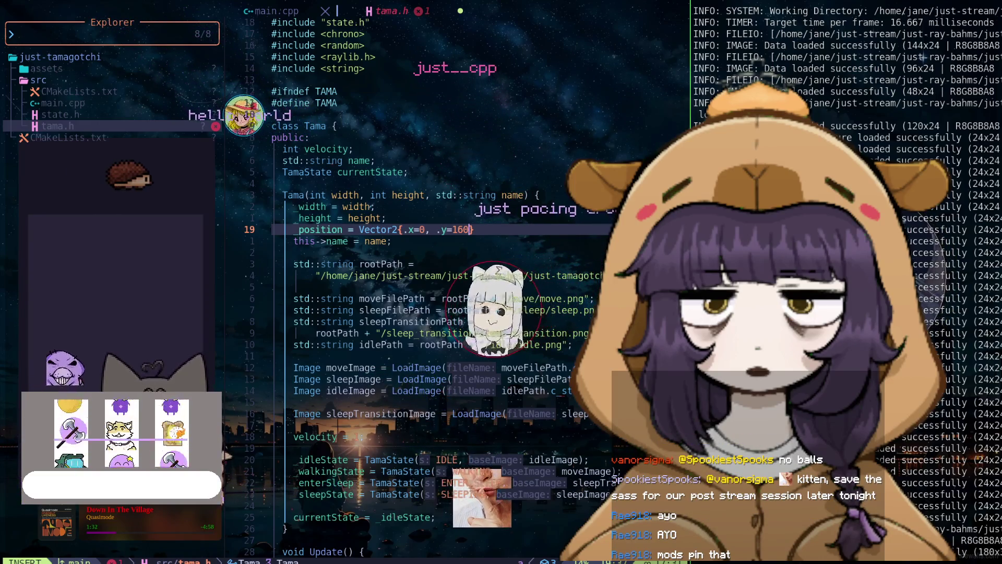
key(Escape)
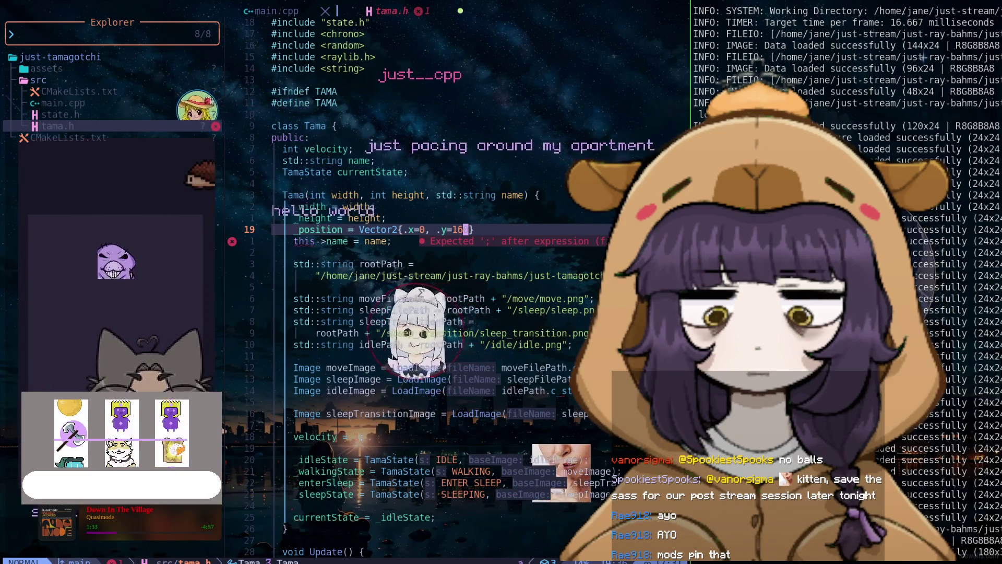
key(J)
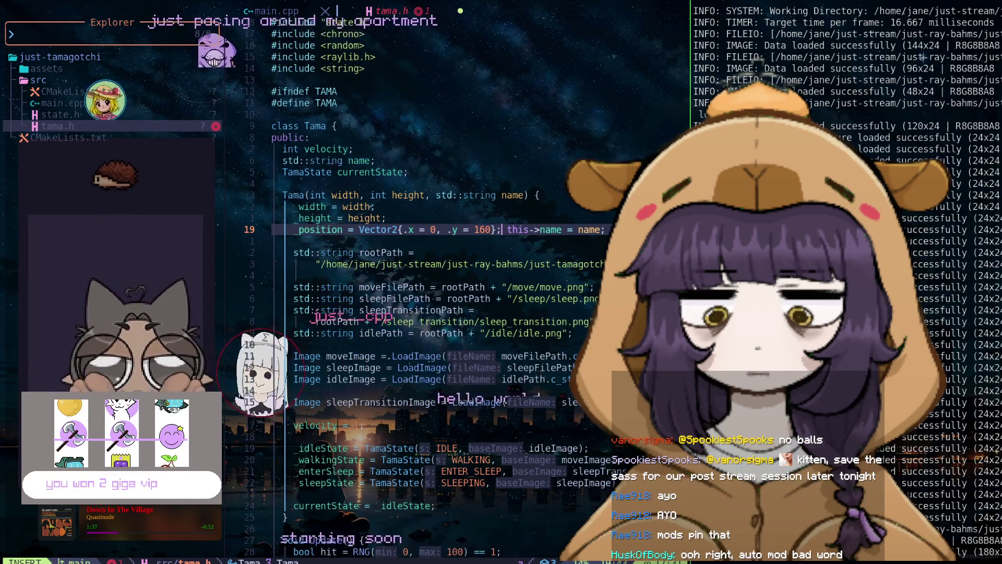
text(i;)
key(Return)
key(Escape)
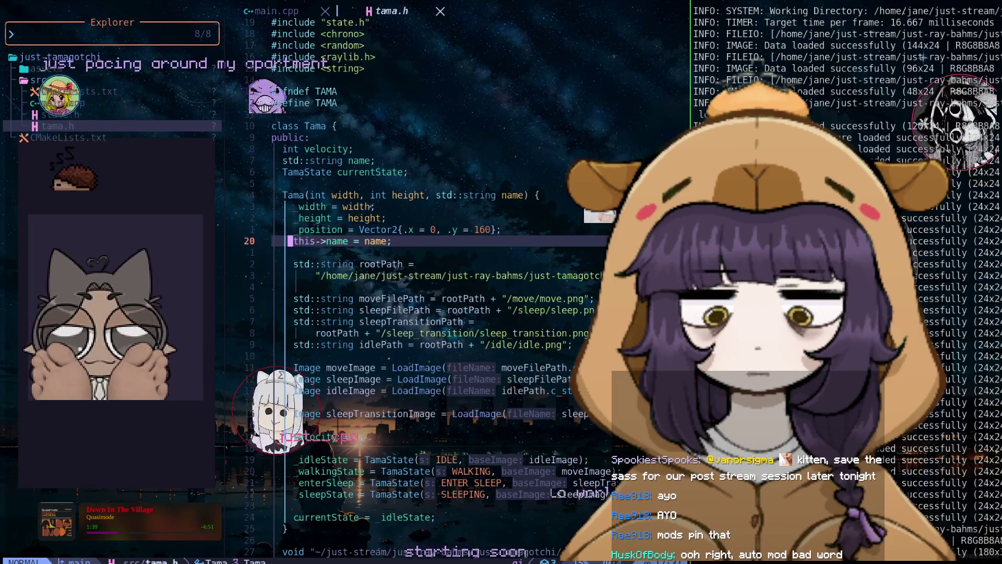
text(:w)
key(Return)
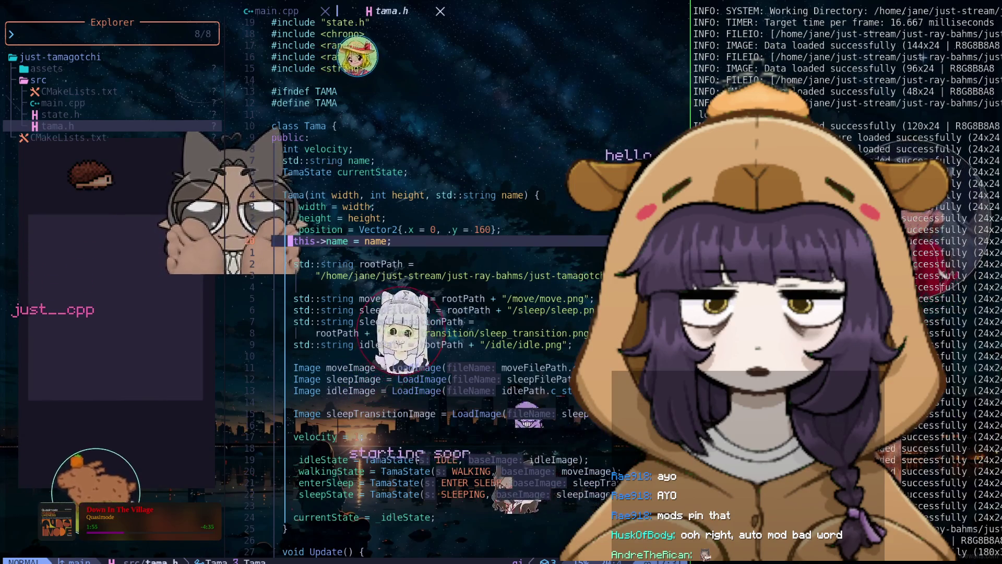
Watch the hedgehog walk lower, close the game window, and return to the Tama constructor.
click(47, 68)
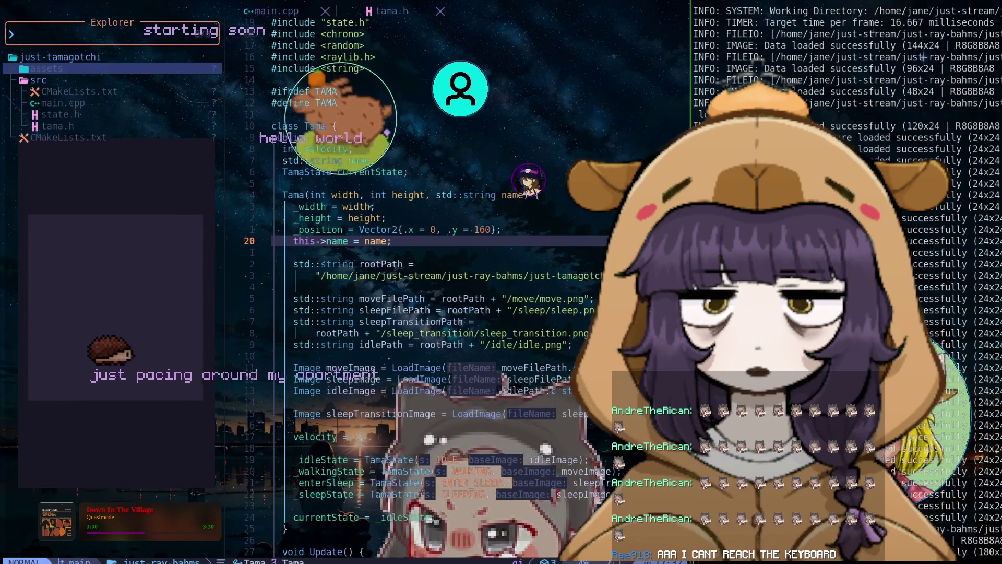
key(Escape)
click(372, 207)
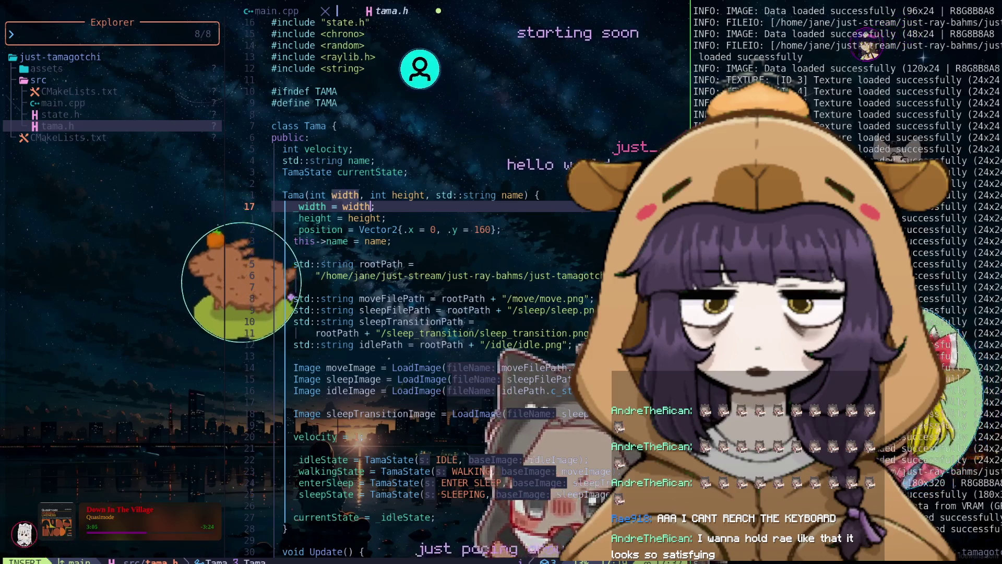
Save tama.h and delete the if-block resetting the hedgehog past _width + 24.
key(Escape)
text(:w)
key(Return)
click(364, 195)
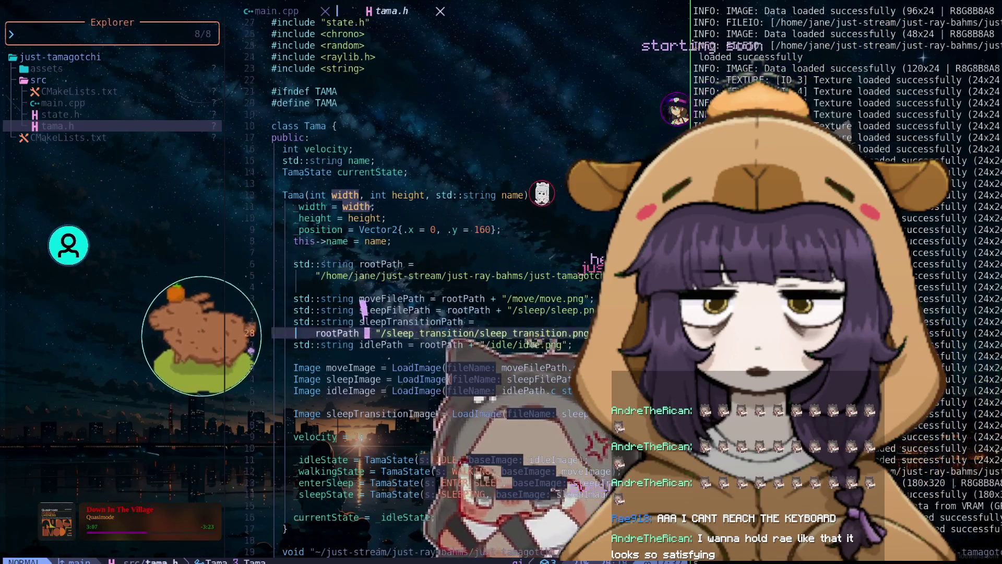
key(j)
key(j)
key(j)
key(j)
key(j)
key(j)
key(j)
key(j)
key(j)
key(j)
key(j)
key(j)
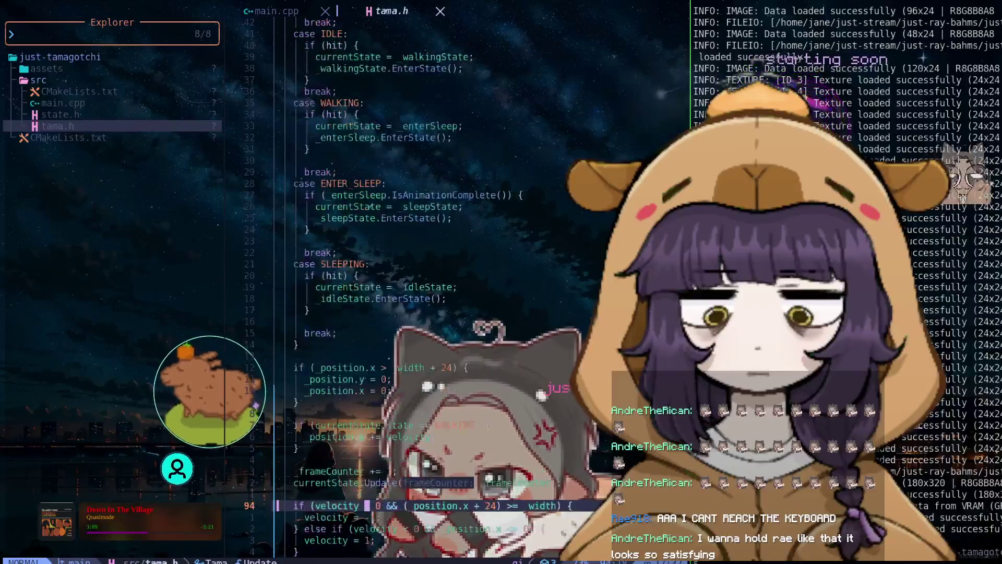
key(j)
key(j)
key(j)
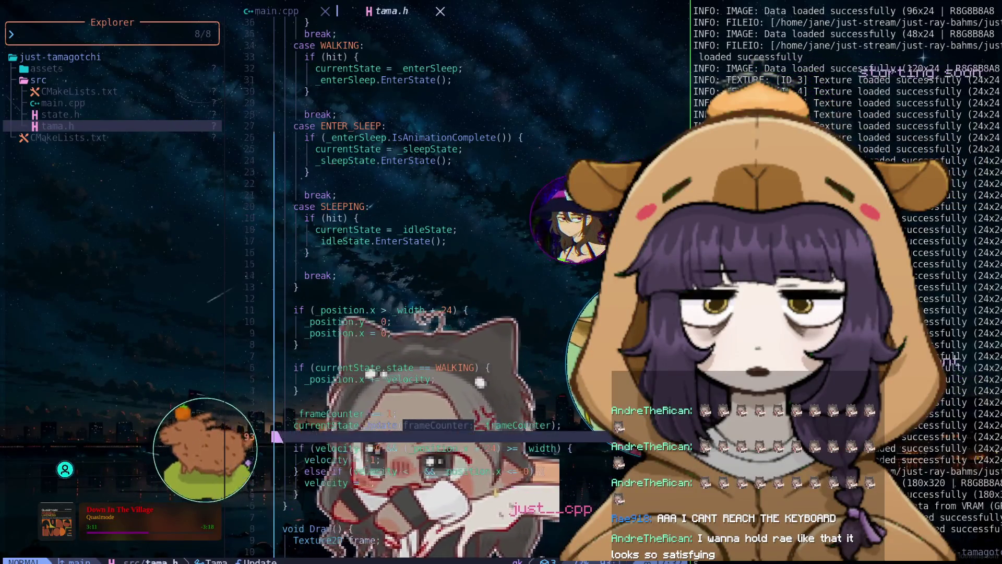
key(k)
key(k)
key(k)
key(k)
key(k)
key(k)
key(k)
key(k)
key(k)
key(w)
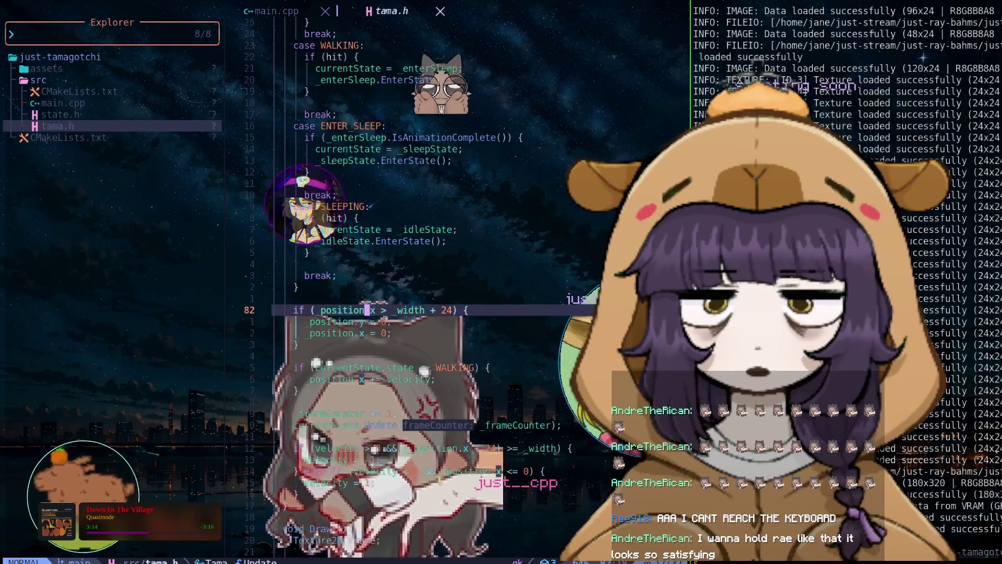
key(d)
key(d)
key(d)
key(d)
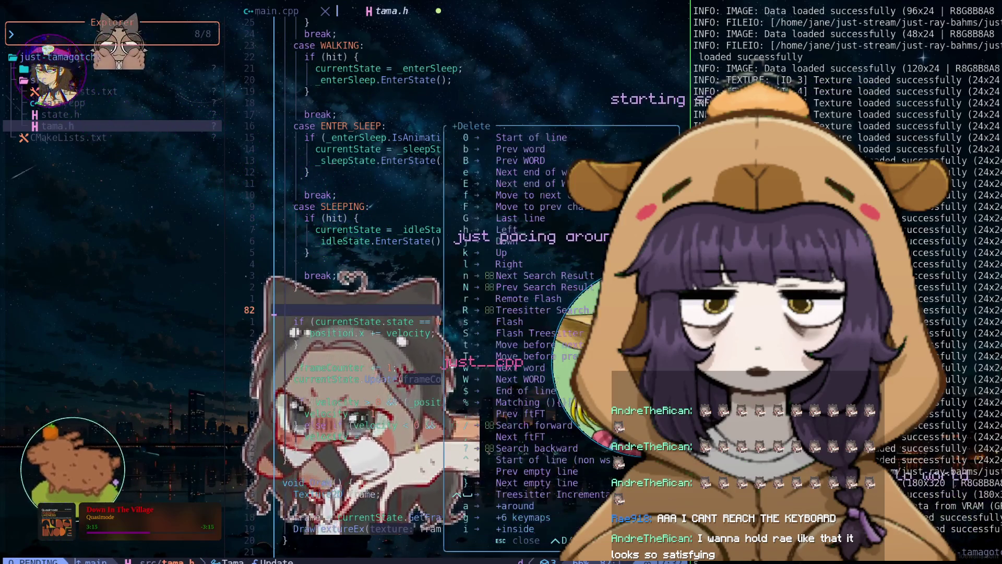
key(d)
key(k)
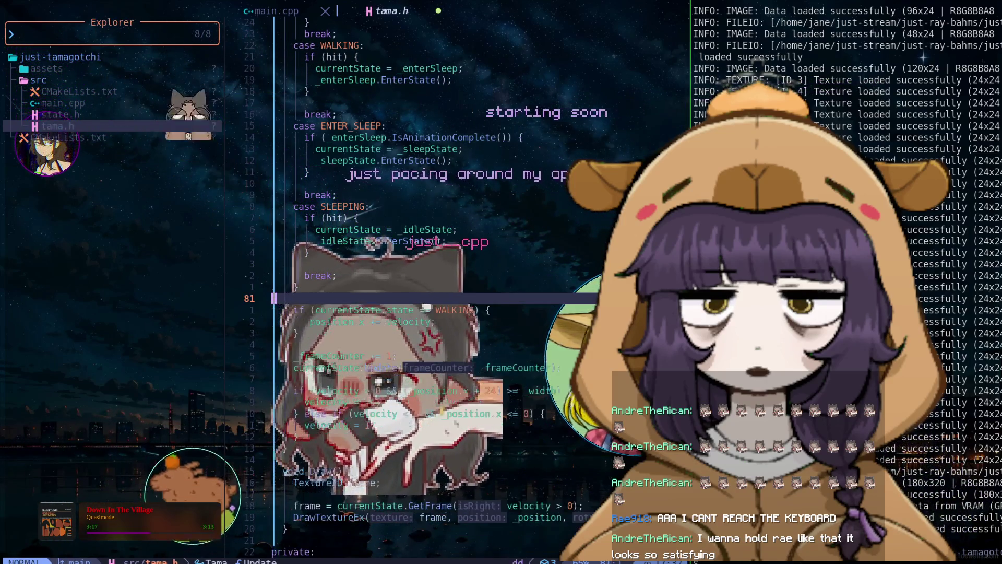
Change the right-edge offset from 24 to 20 and the left check to <= 5, then save.
key(j)
key(j)
key(j)
key(j)
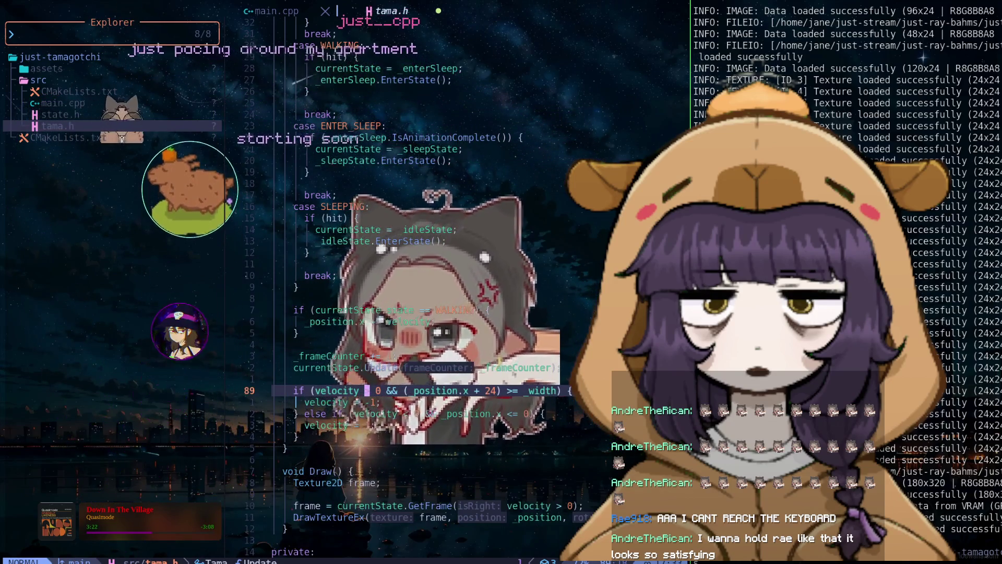
click(427, 390)
key(l)
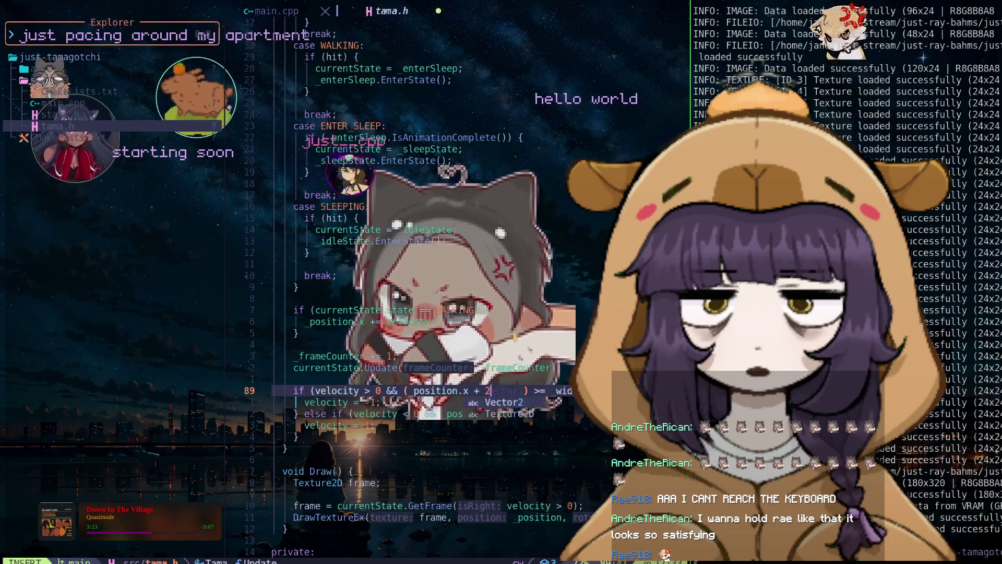
key(r)
key(0)
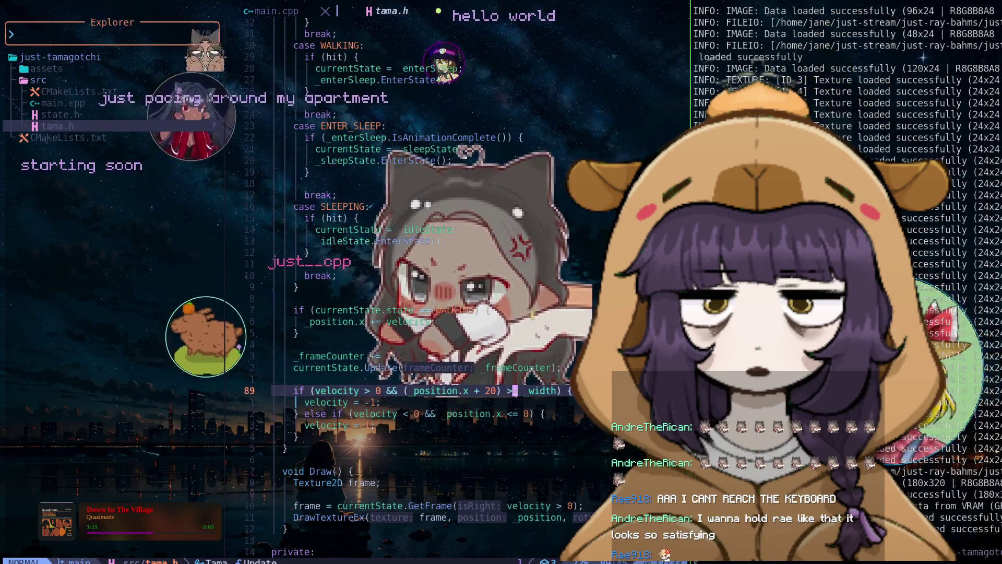
click(531, 390)
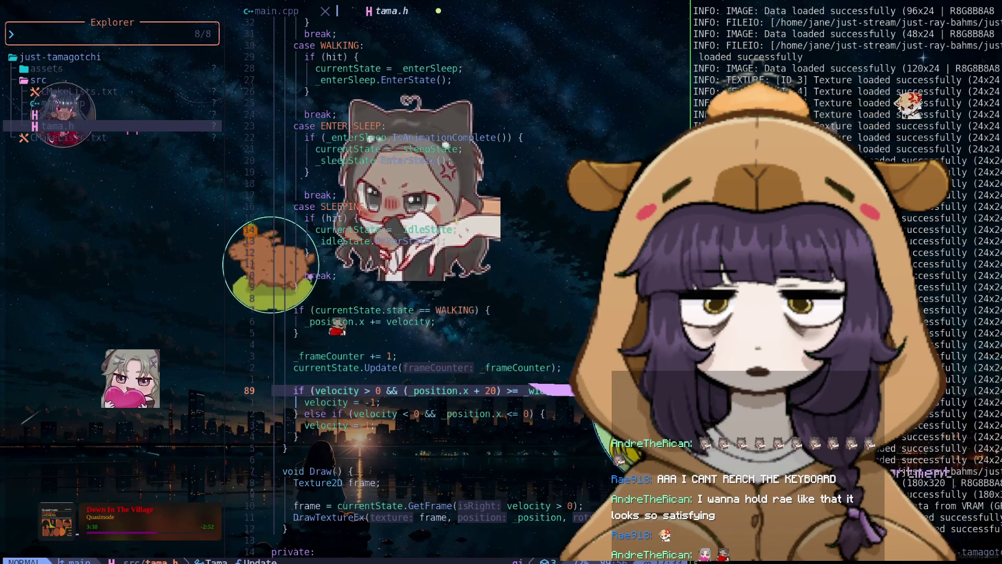
key(Escape)
key(j)
key(j)
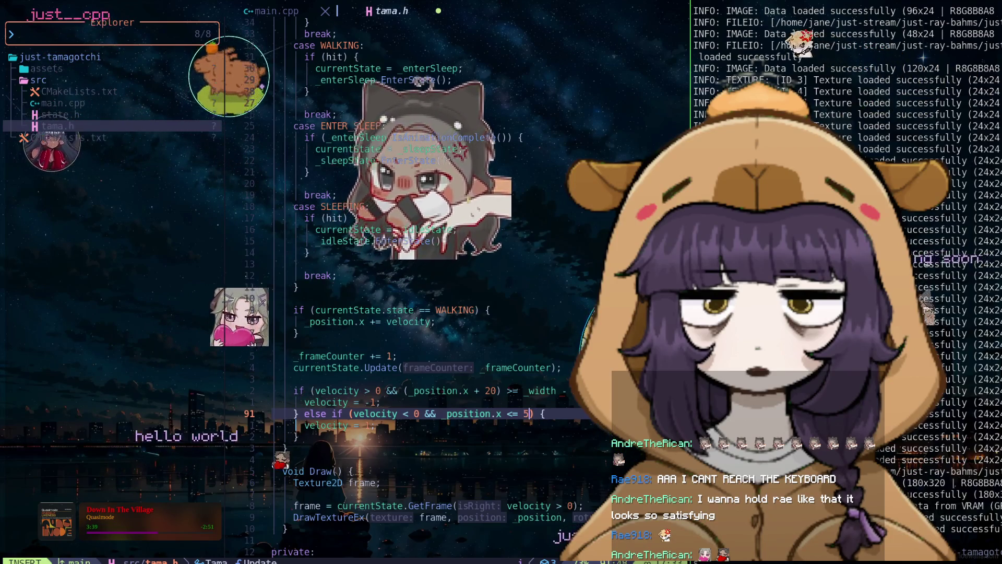
key(Escape)
text(:w)
key(Return)
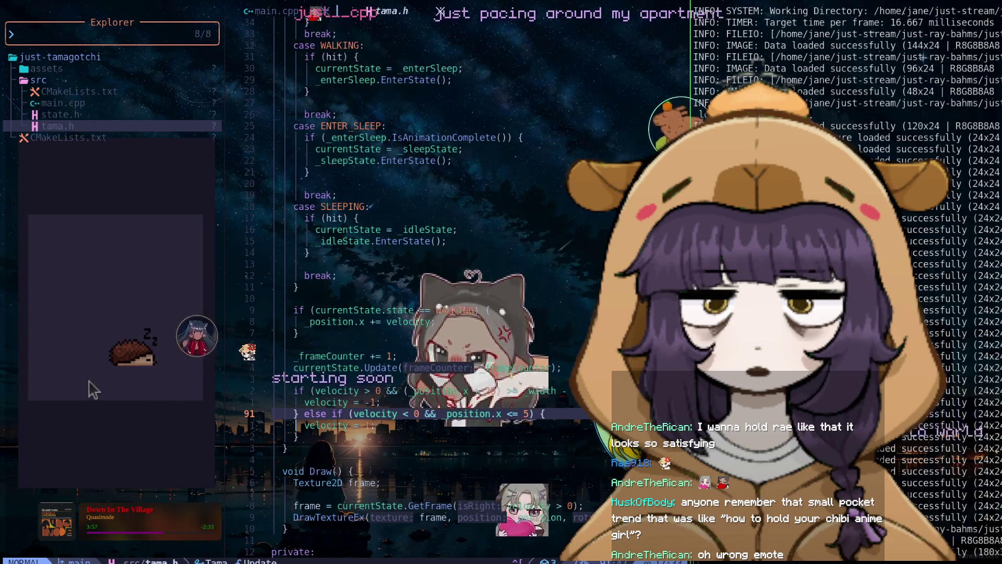
Change the constructor's starting position to .x = 5 and save tama.h.
scroll(417, 282, up, 5)
scroll(417, 281, up, 9)
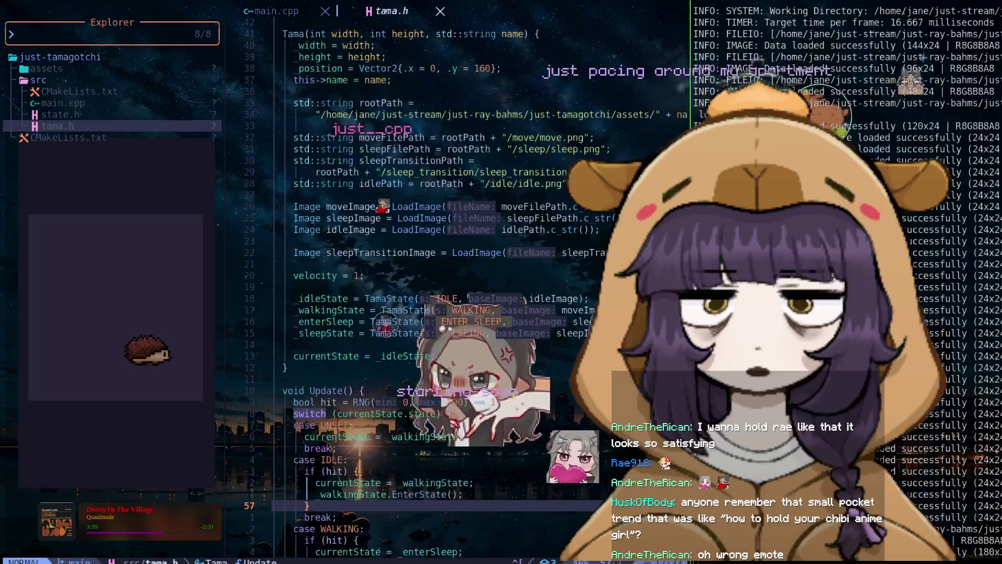
scroll(418, 282, up, 4)
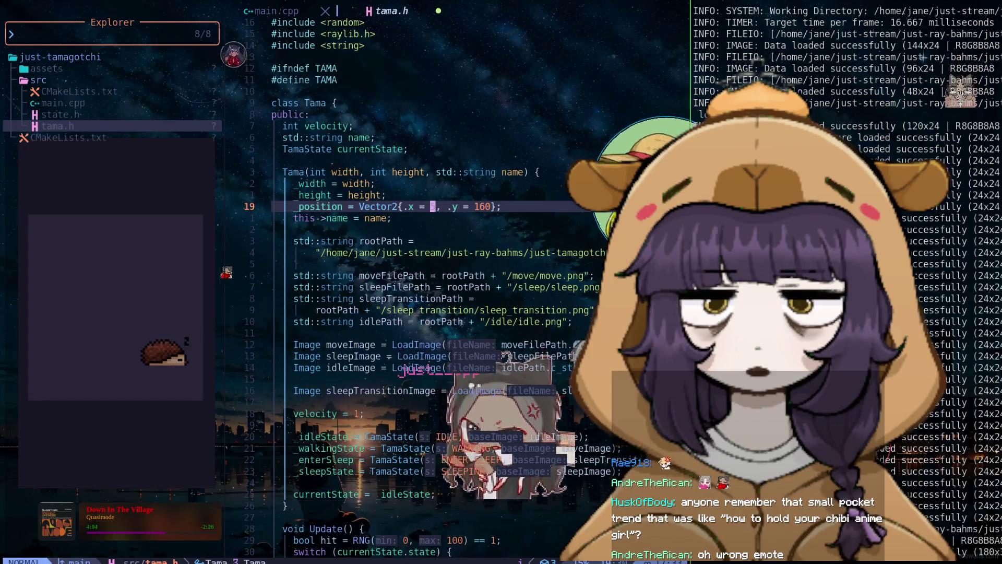
text(w)
key(Return)
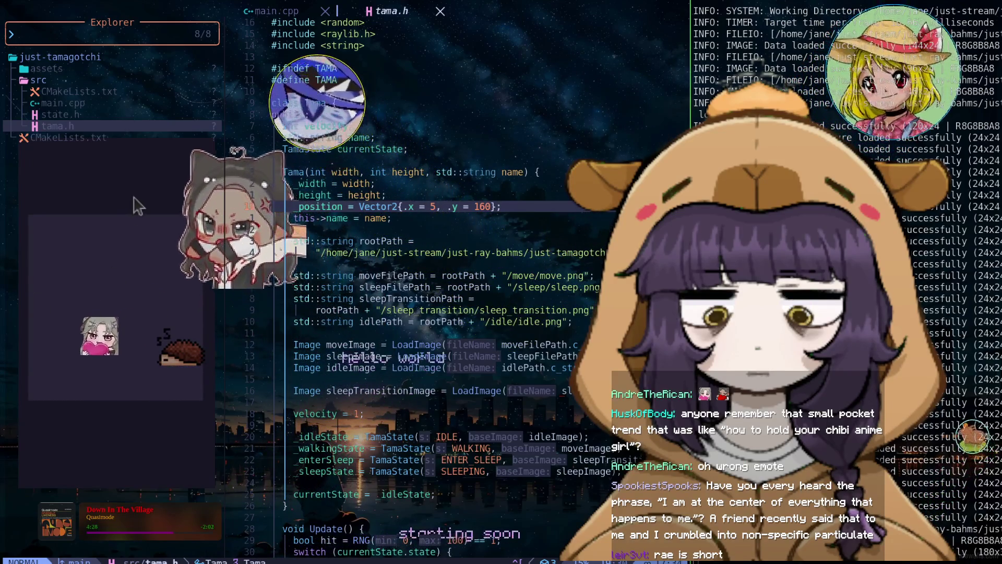
scroll(433, 261, down, 13)
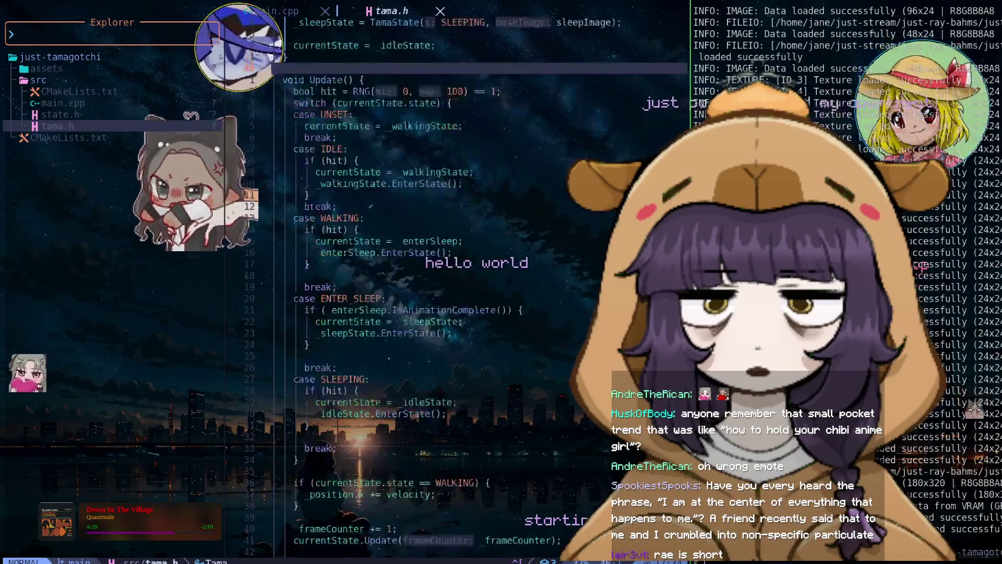
Wrap the right-edge comparison as (_width - 20) and save tama.h.
scroll(433, 261, down, 7)
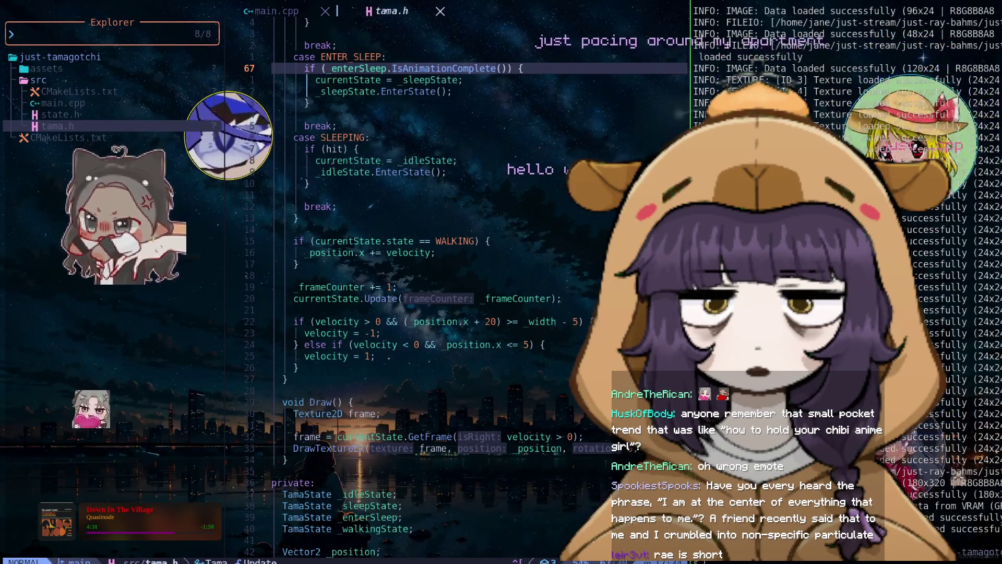
click(563, 321)
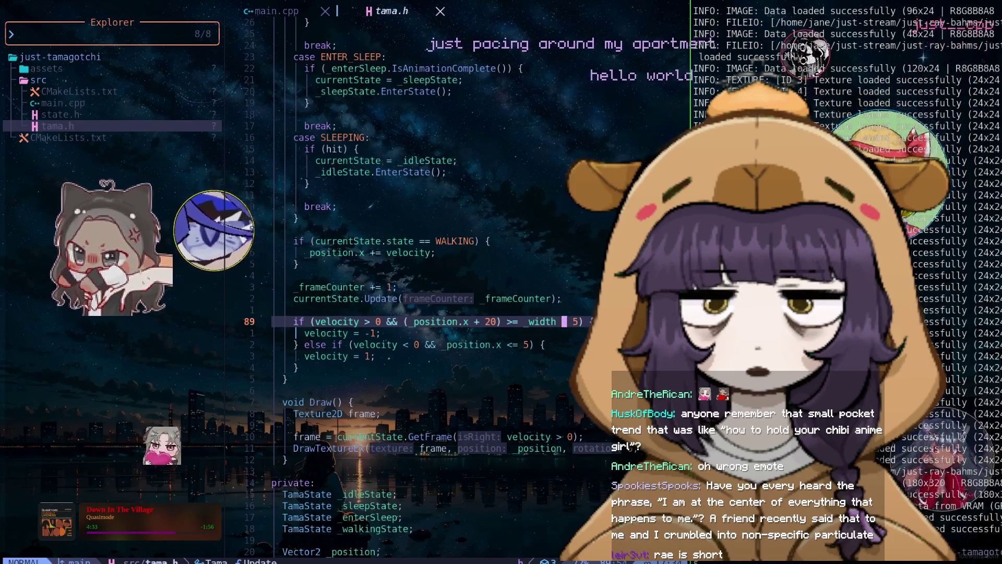
text(bi()
key(Escape)
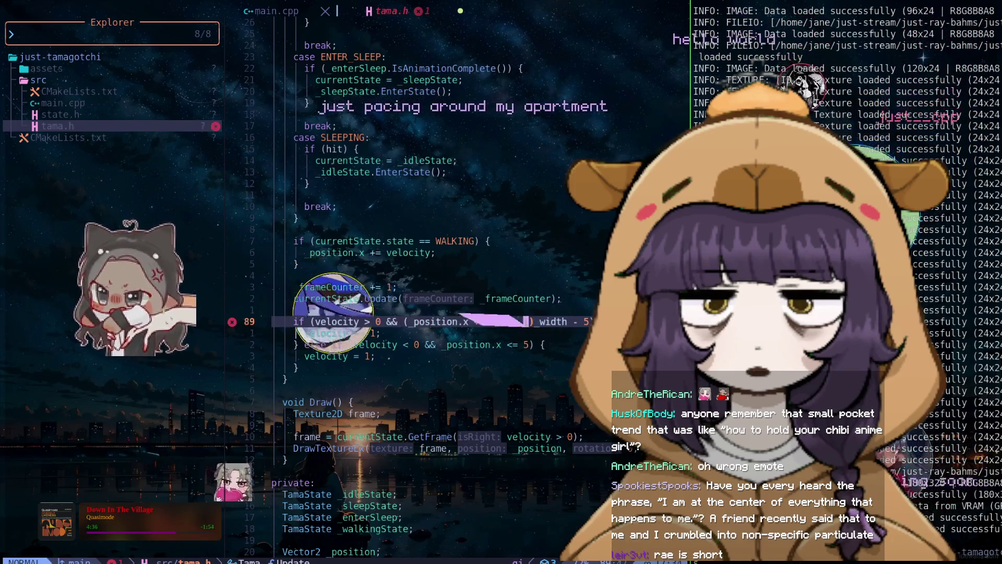
key(l)
key(x)
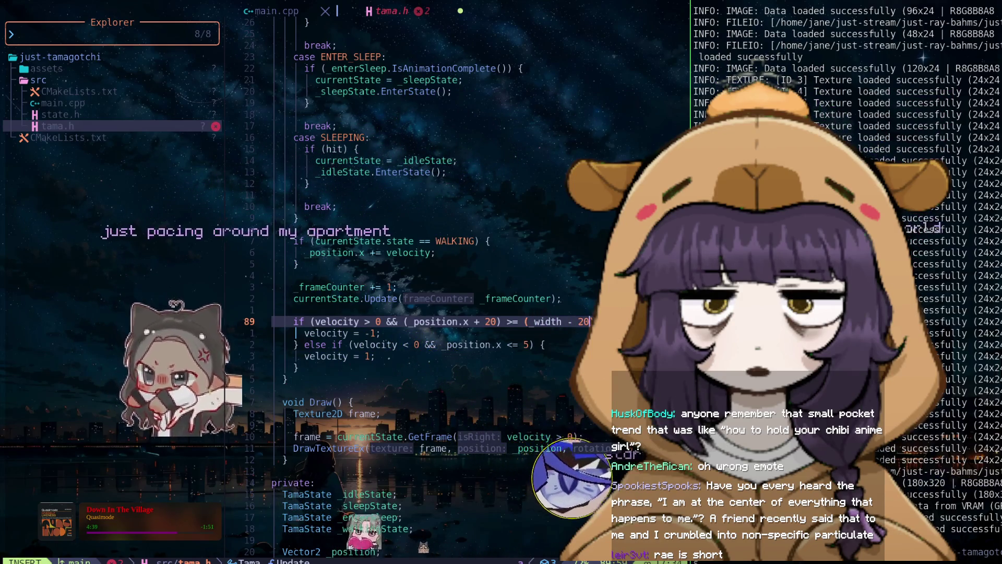
key(Escape)
key(k)
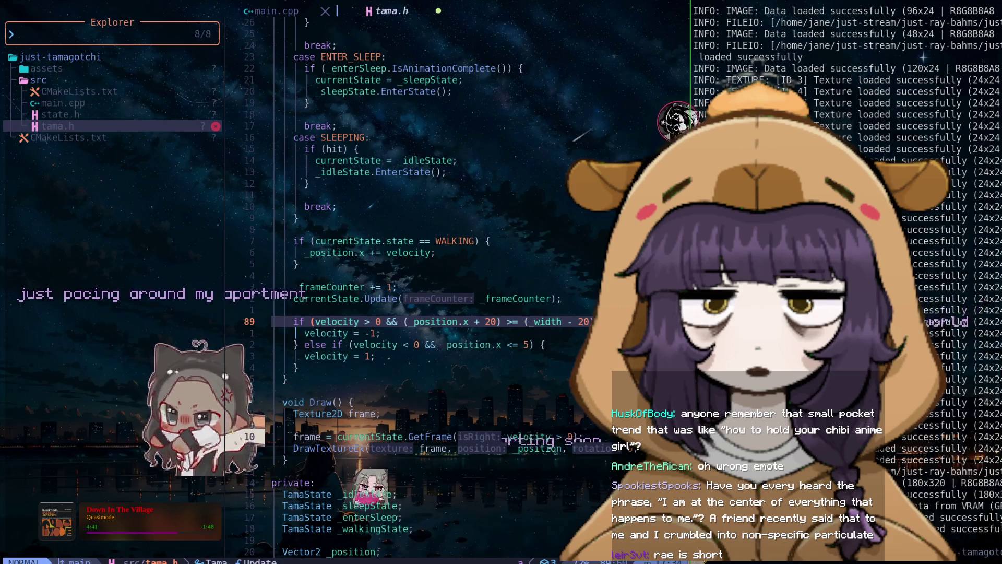
key(j)
key(j)
text(:w)
key(Return)
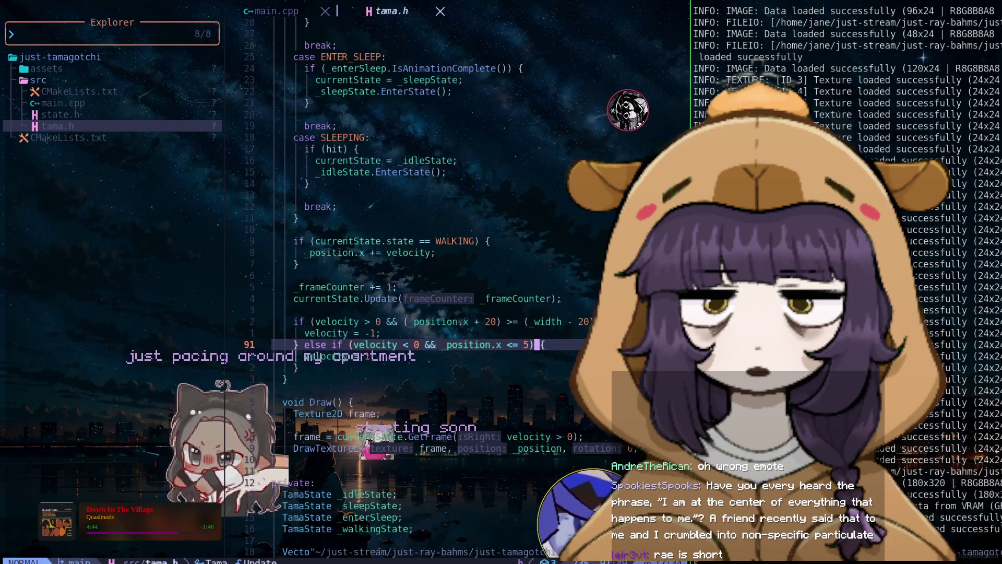
Change the left-edge check to _position.x <= 10 and close the running game.
text(10)
key(Escape)
key(k)
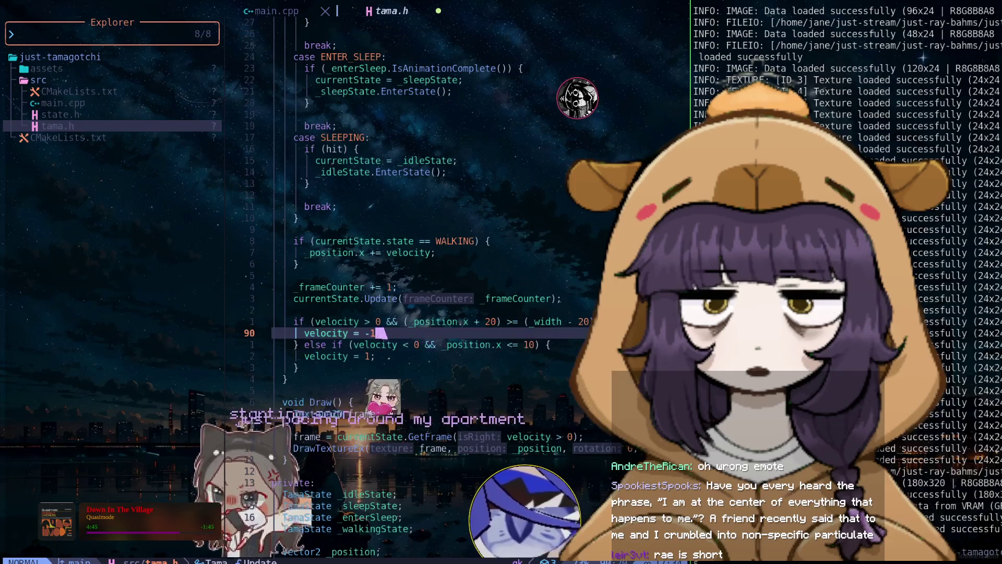
key(j)
key(j)
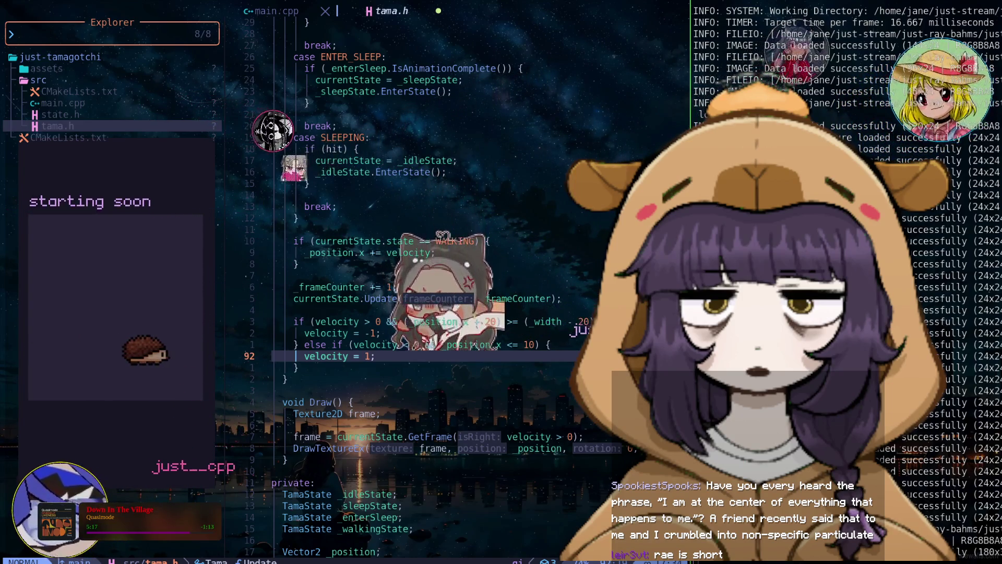
key(Escape)
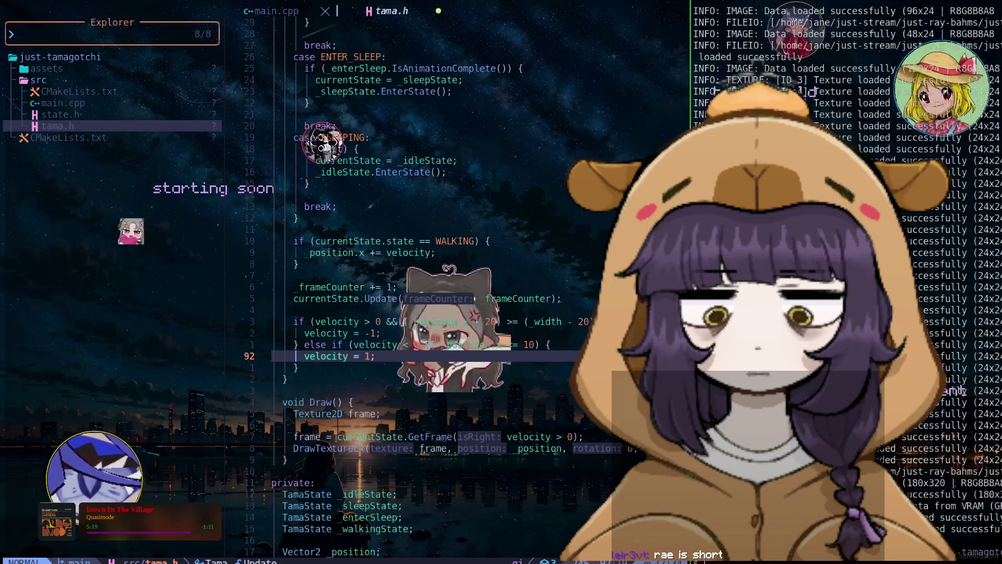
click(511, 322)
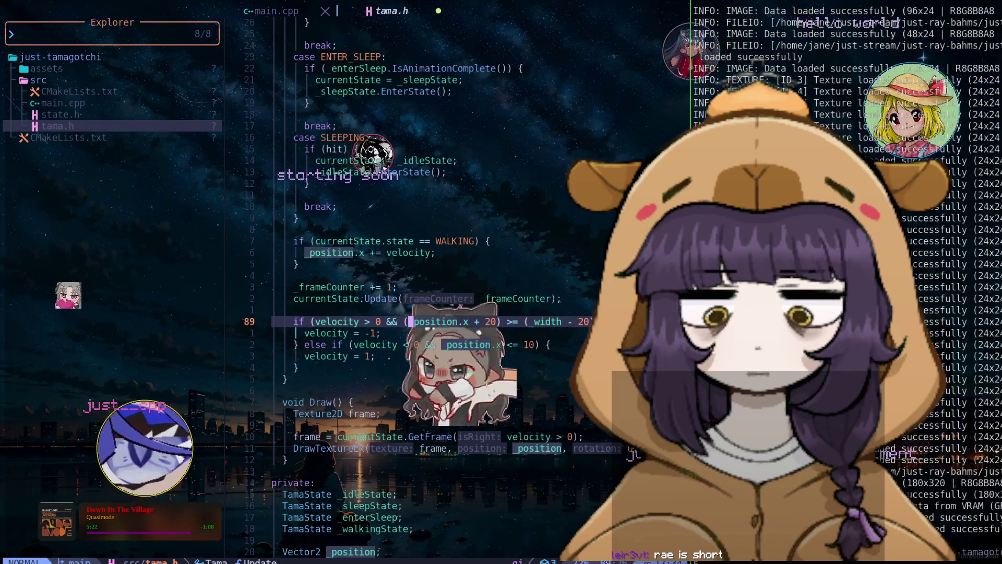